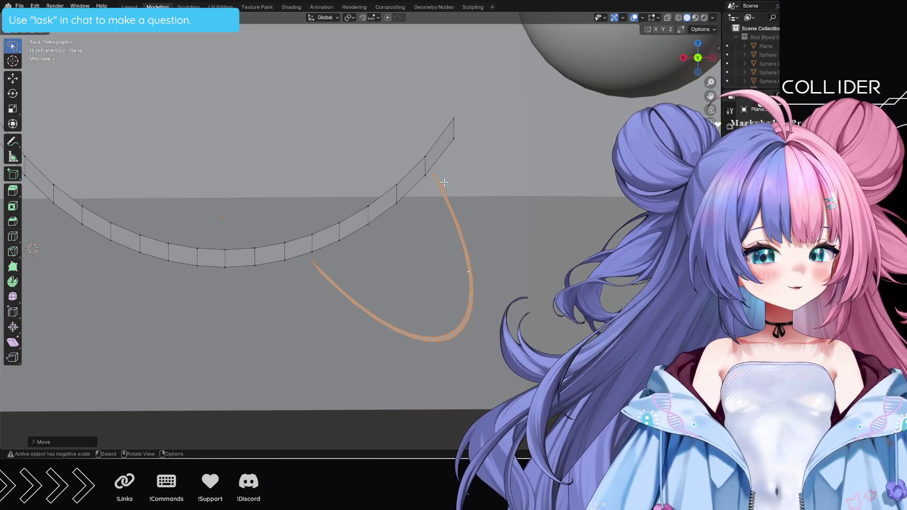
Step: Move the orange curve toward the right end of the long curved strip
key("g")
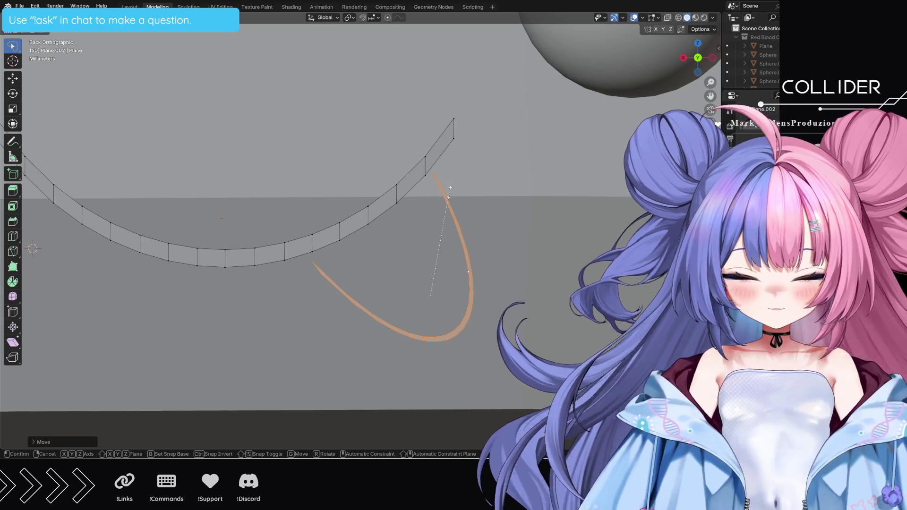
key("s")
left_click(444, 198)
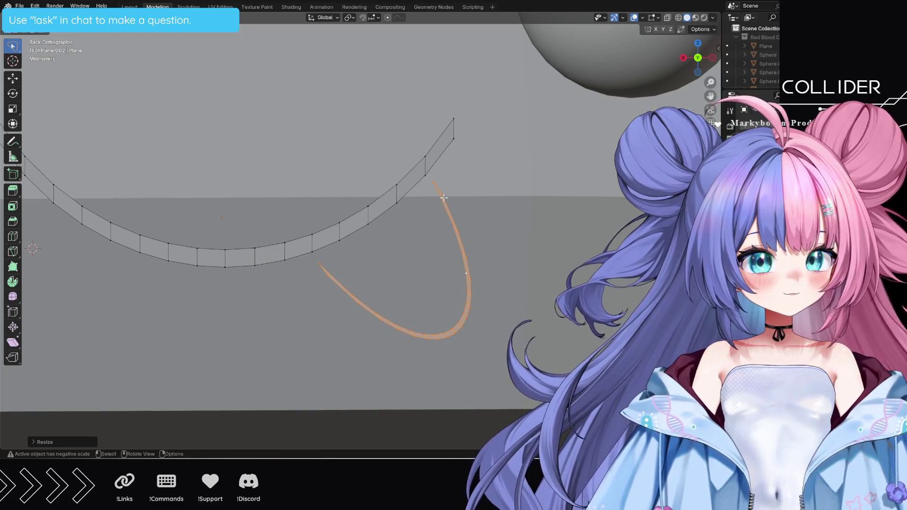
key("g")
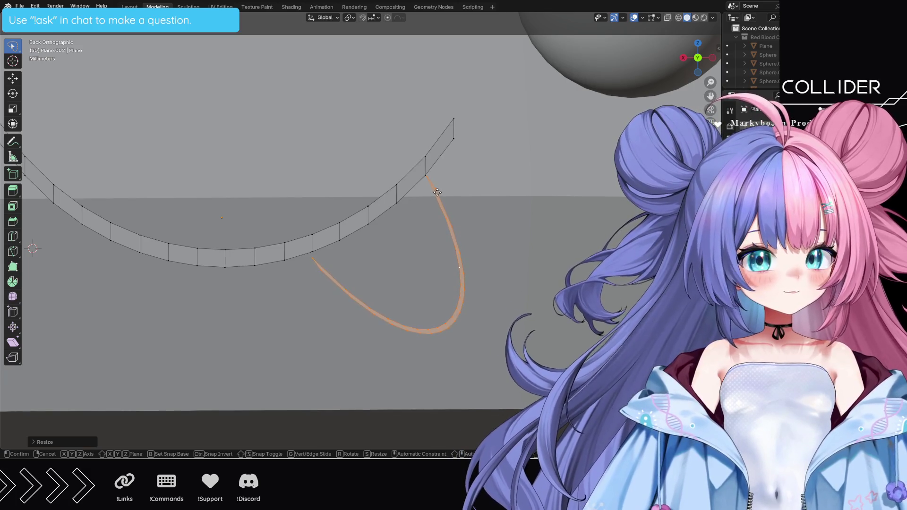
left_click(436, 191)
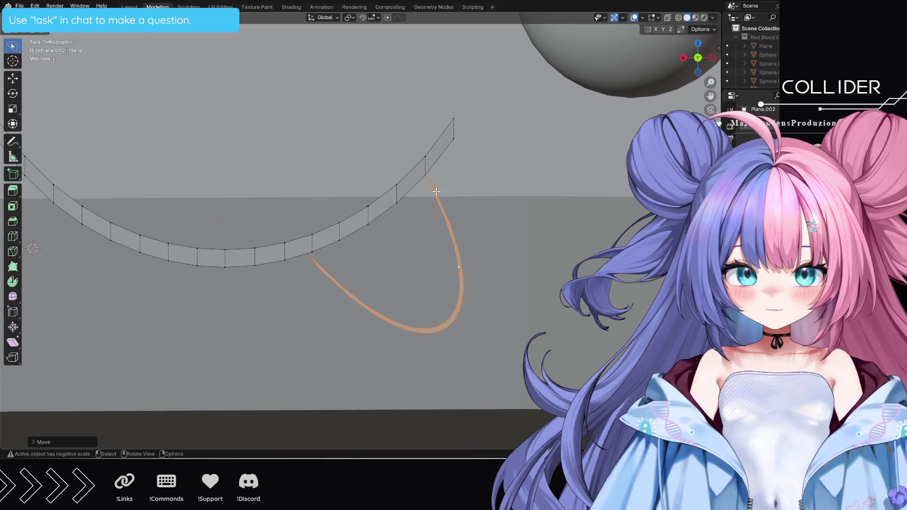
Step: Rotate, nudge and resize the curve until its top end touches the strip's end vertex
key("r")
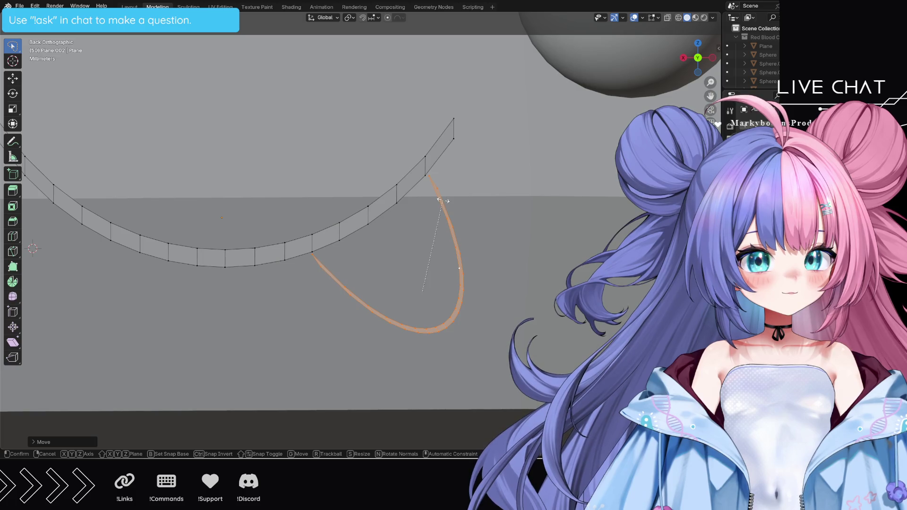
left_click(442, 201)
key("g")
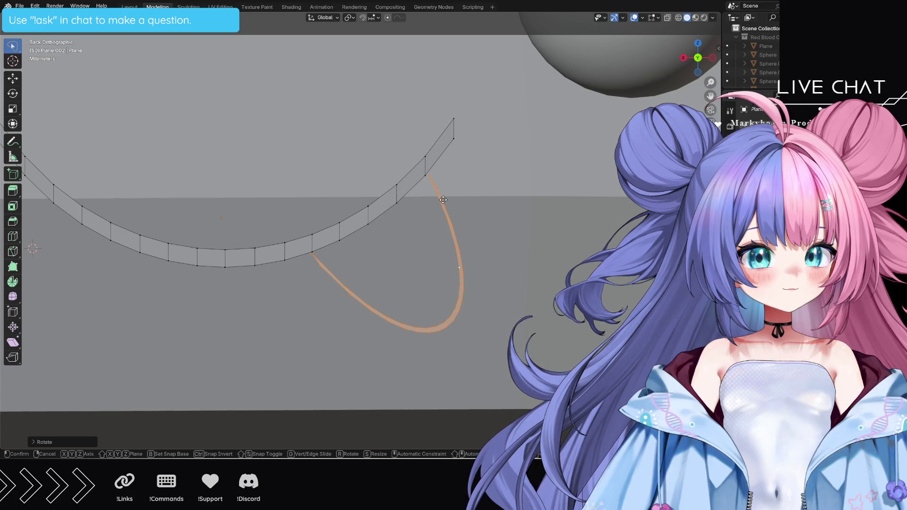
left_click(443, 200)
key("r")
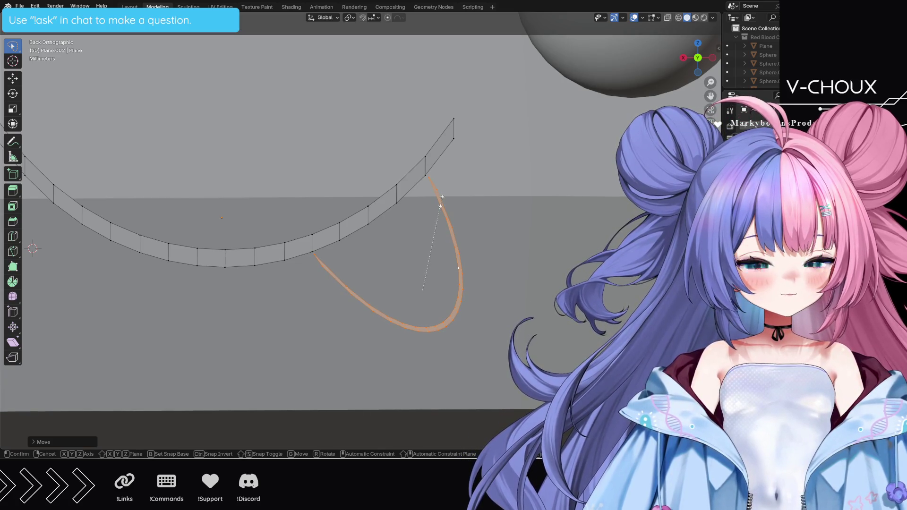
left_click(440, 200)
key("g")
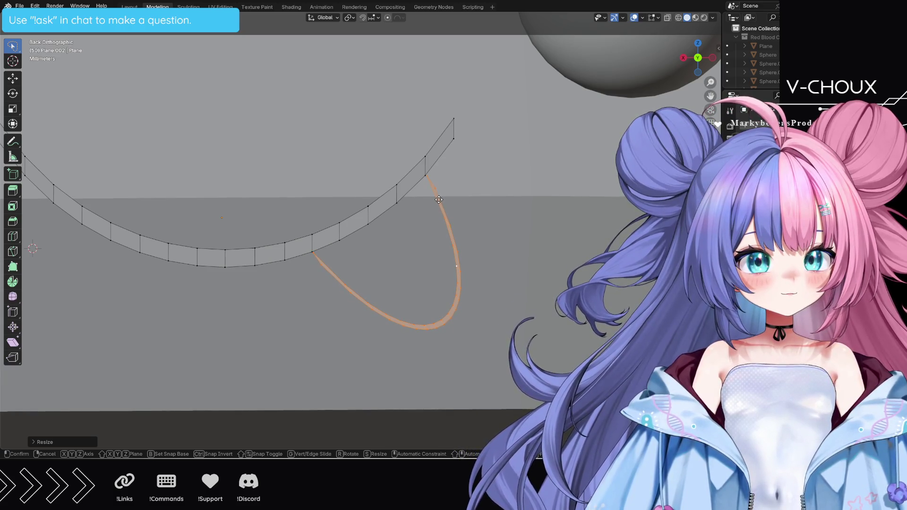
left_click(438, 200)
scroll(438, 199, "up", 4)
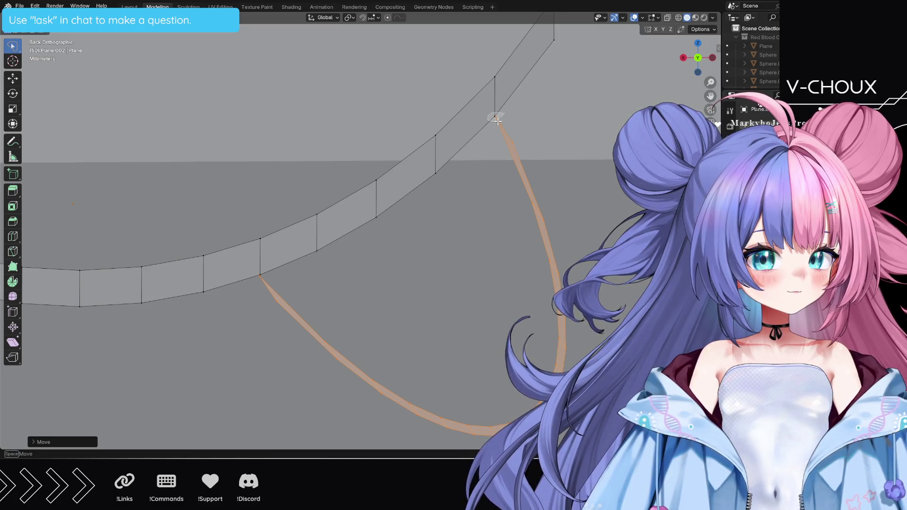
Step: In Edit Mode, merge the thin strip's top and bottom end vertices at center onto the wide strip
key("Tab")
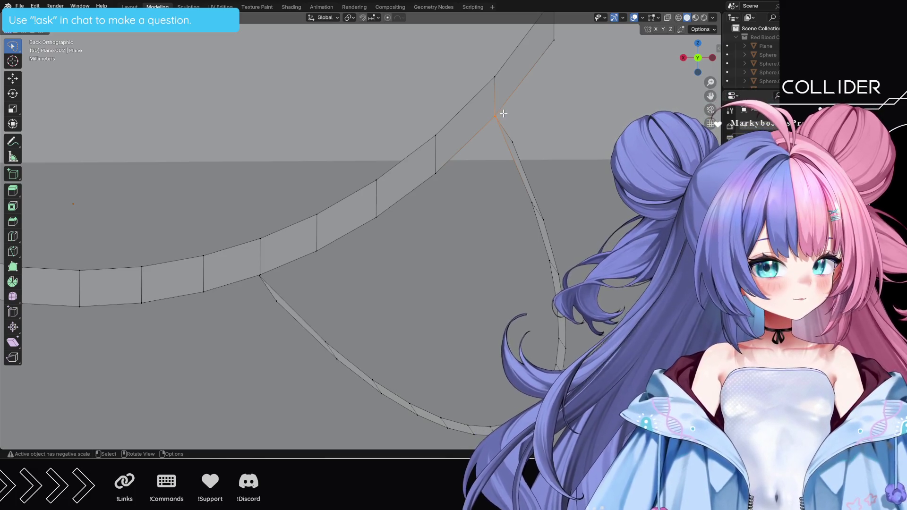
key("m")
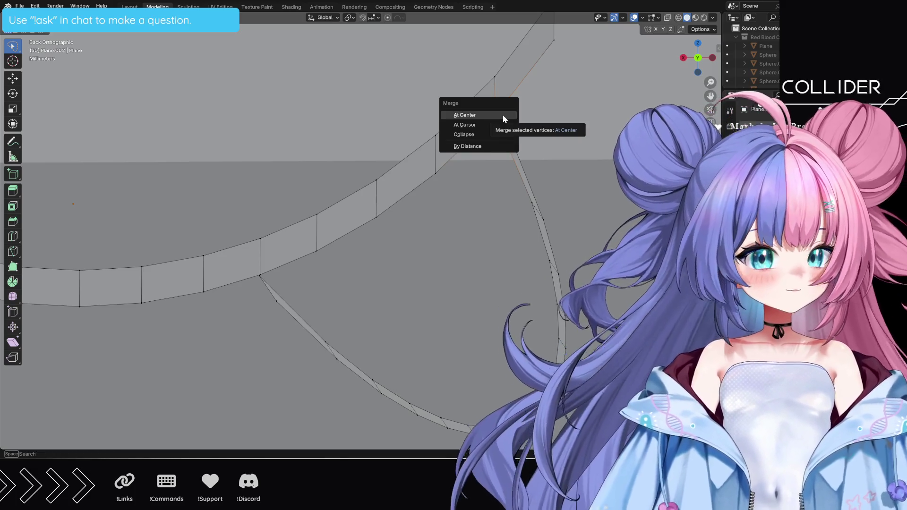
left_click(498, 115)
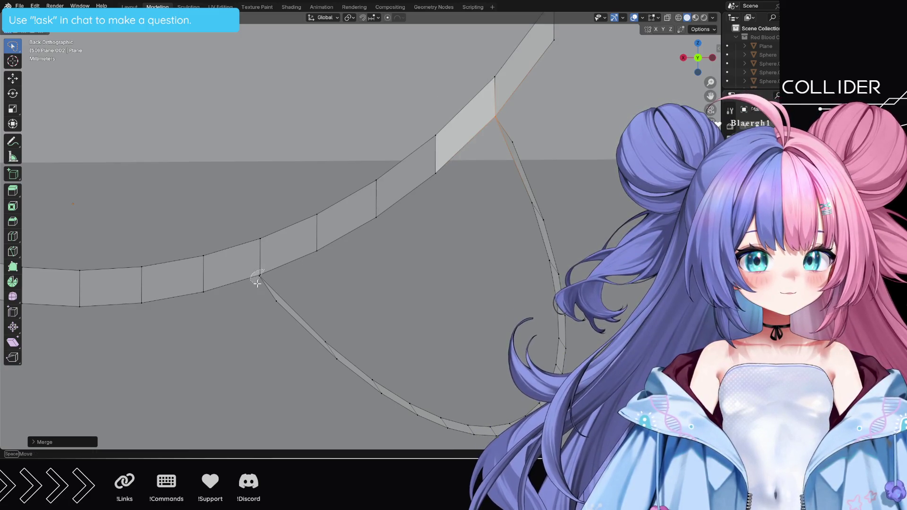
left_click(266, 273)
key("m")
left_click(266, 272)
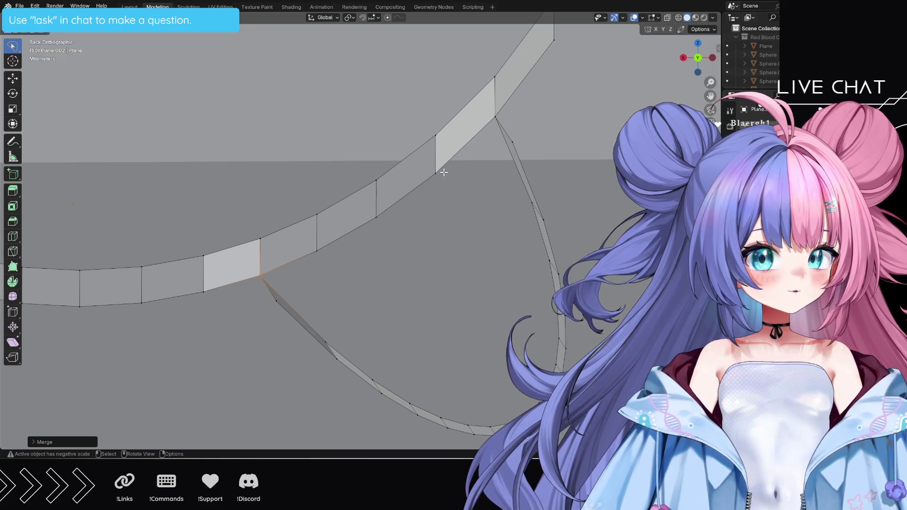
Step: Select vertex pairs across the gap and connect them into three diagonal edges
mouse_move(436, 171)
left_mouse_down()
mouse_move(430, 186)
mouse_move(542, 359)
mouse_move(514, 247)
left_mouse_up()
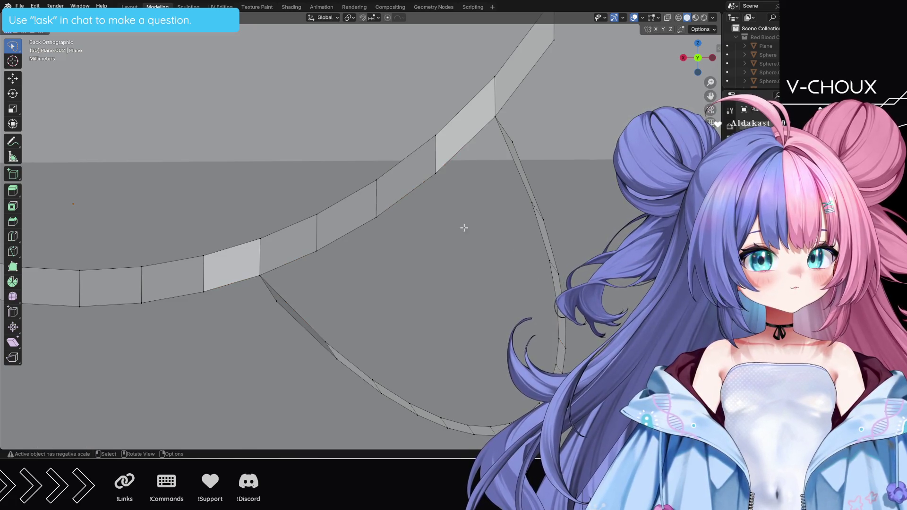
mouse_move(386, 211)
left_mouse_down()
mouse_move(373, 218)
mouse_move(498, 387)
left_mouse_up()
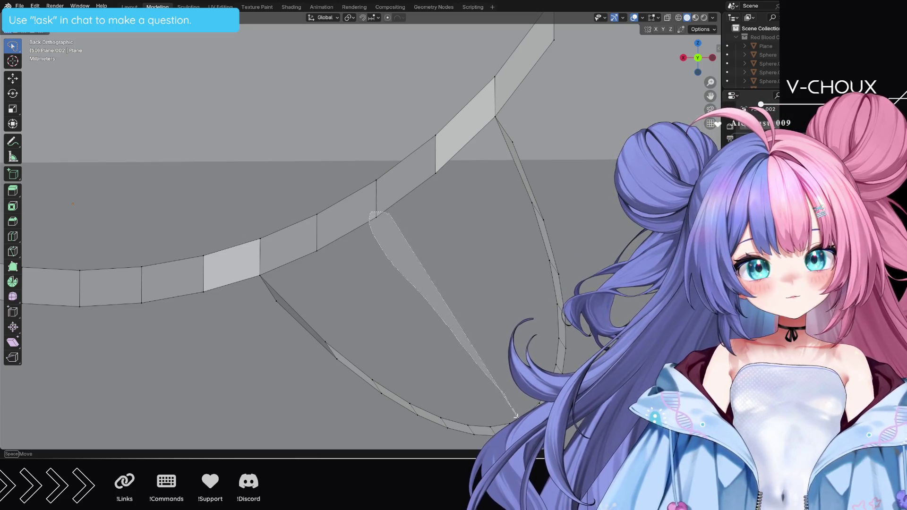
mouse_move(516, 415)
left_mouse_down()
mouse_move(475, 347)
mouse_move(472, 307)
mouse_move(450, 284)
left_mouse_up()
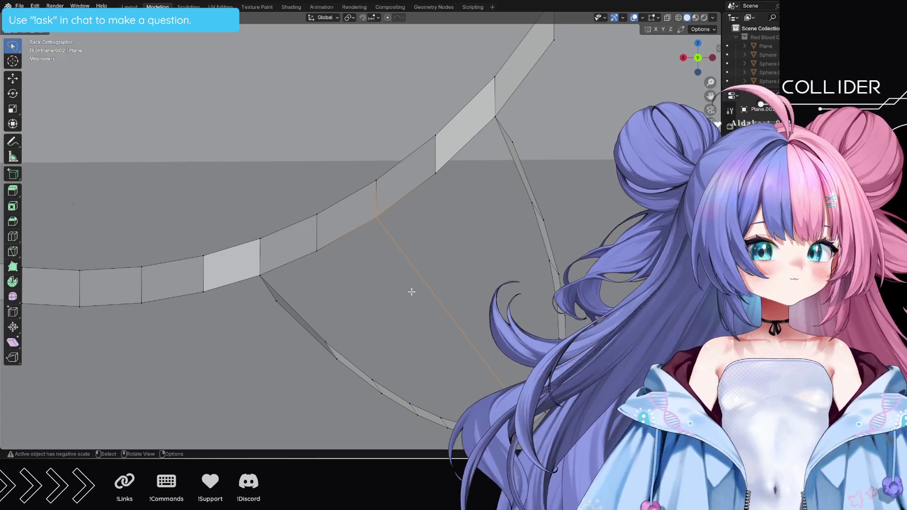
left_click(496, 291)
mouse_move(326, 253)
left_mouse_down()
mouse_move(317, 247)
mouse_move(384, 378)
mouse_move(451, 430)
mouse_move(456, 416)
mouse_move(442, 415)
mouse_move(313, 255)
left_mouse_up()
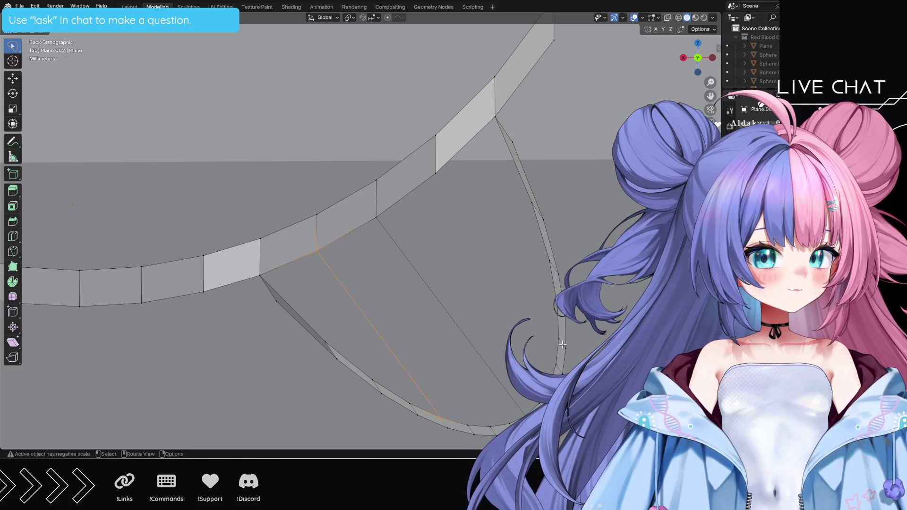
mouse_move(562, 345)
left_mouse_down()
mouse_move(468, 182)
mouse_move(430, 173)
mouse_move(507, 293)
left_mouse_up()
left_click_drag(535, 331, 535, 330)
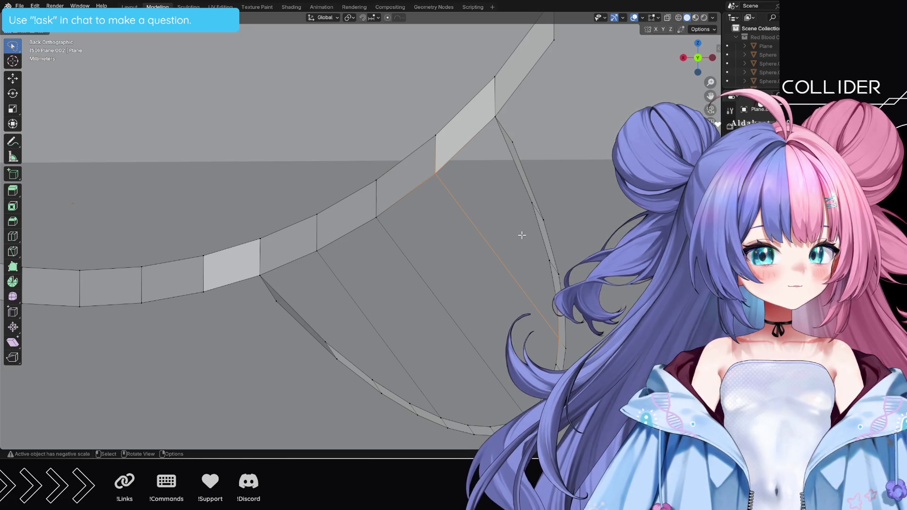
mouse_move(333, 246)
left_mouse_down()
mouse_move(280, 249)
mouse_move(255, 282)
mouse_move(279, 302)
mouse_move(340, 246)
mouse_move(259, 259)
mouse_move(270, 293)
mouse_move(369, 379)
mouse_move(441, 421)
mouse_move(354, 271)
left_mouse_up()
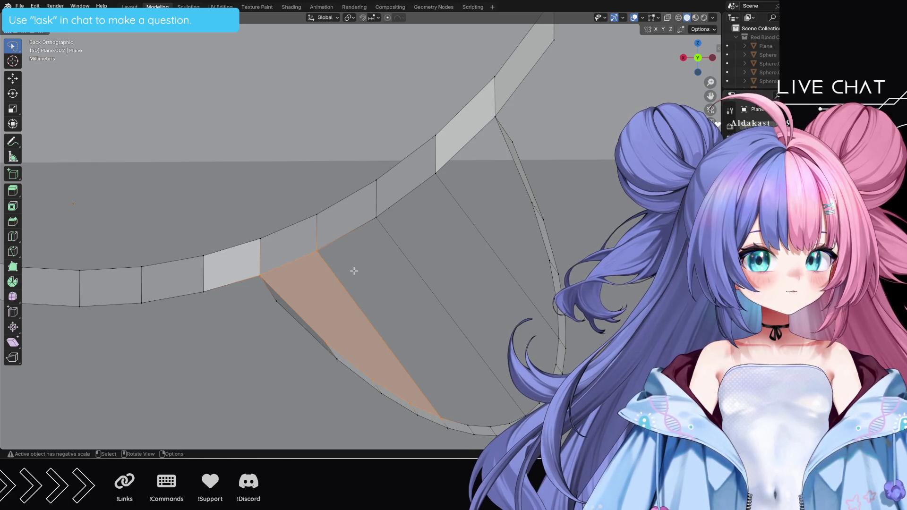
Step: Select each quad face band between the diagonal edges to check it, then deselect
mouse_move(440, 409)
left_mouse_down()
mouse_move(444, 422)
mouse_move(470, 427)
mouse_move(515, 392)
mouse_move(413, 234)
mouse_move(371, 212)
mouse_move(331, 231)
mouse_move(309, 258)
left_mouse_up()
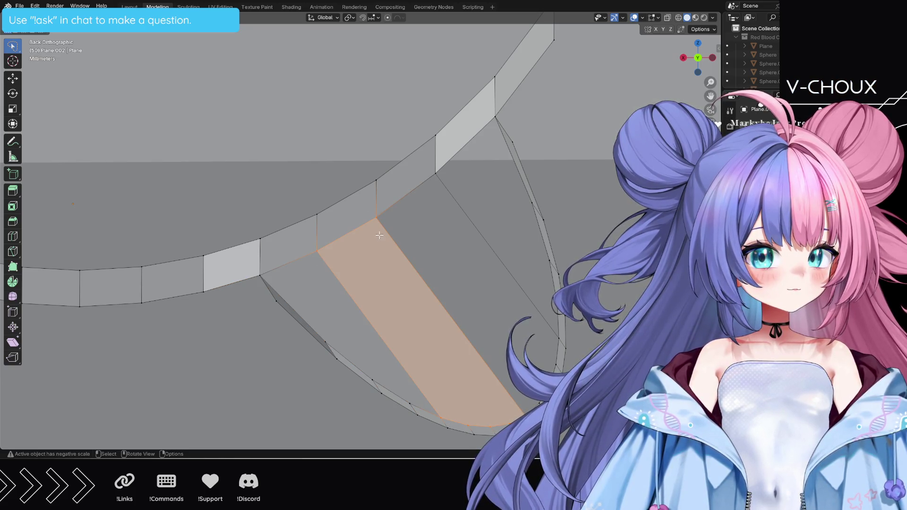
mouse_move(378, 231)
left_mouse_down()
mouse_move(385, 205)
mouse_move(422, 179)
mouse_move(459, 181)
mouse_move(543, 311)
mouse_move(560, 373)
mouse_move(418, 294)
left_mouse_up()
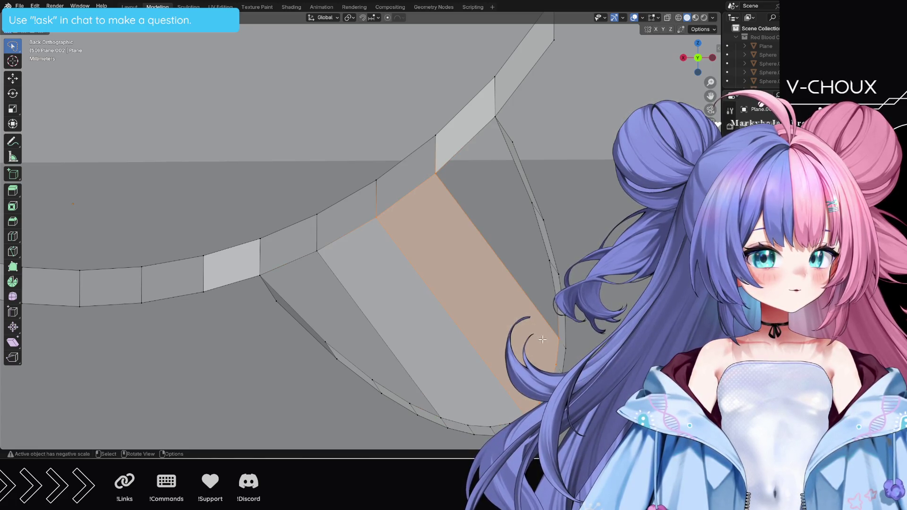
key("alt+a")
left_click_drag(557, 342, 564, 333)
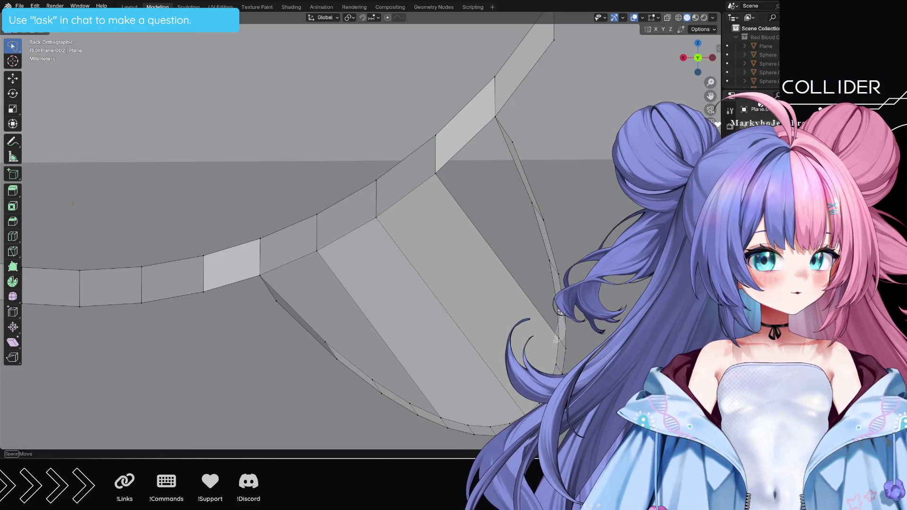
mouse_move(552, 259)
left_mouse_down()
mouse_move(510, 212)
mouse_move(531, 202)
mouse_move(501, 155)
mouse_move(495, 114)
mouse_move(438, 154)
mouse_move(419, 198)
mouse_move(426, 204)
left_mouse_up()
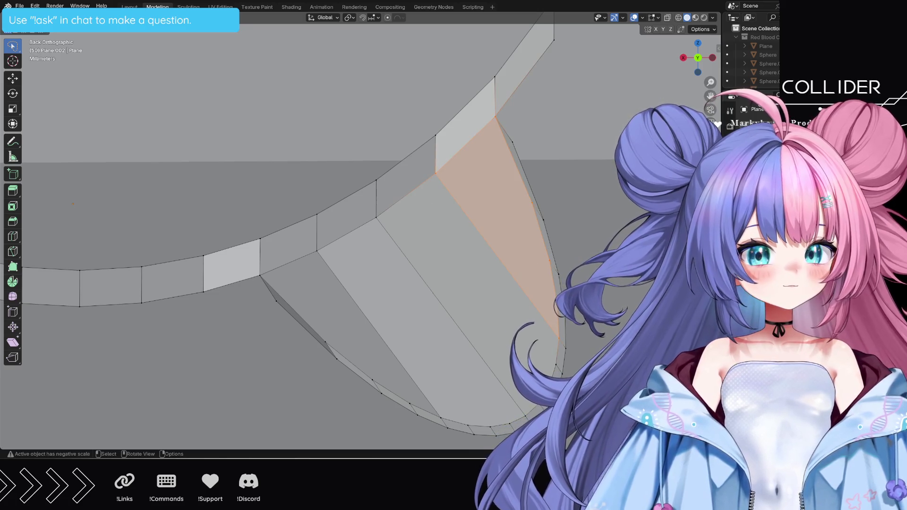
left_click(583, 258)
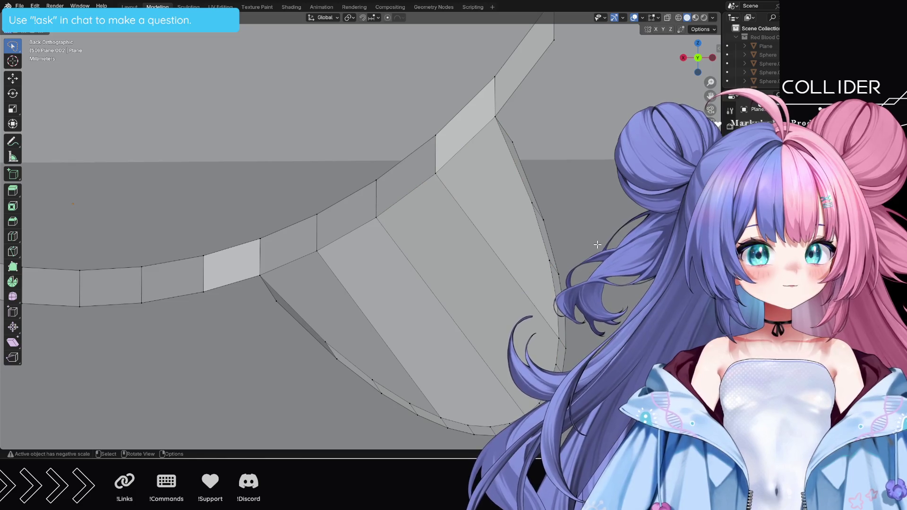
Step: Zoom in and scale up the mouth curve
scroll(587, 235, "down", 10)
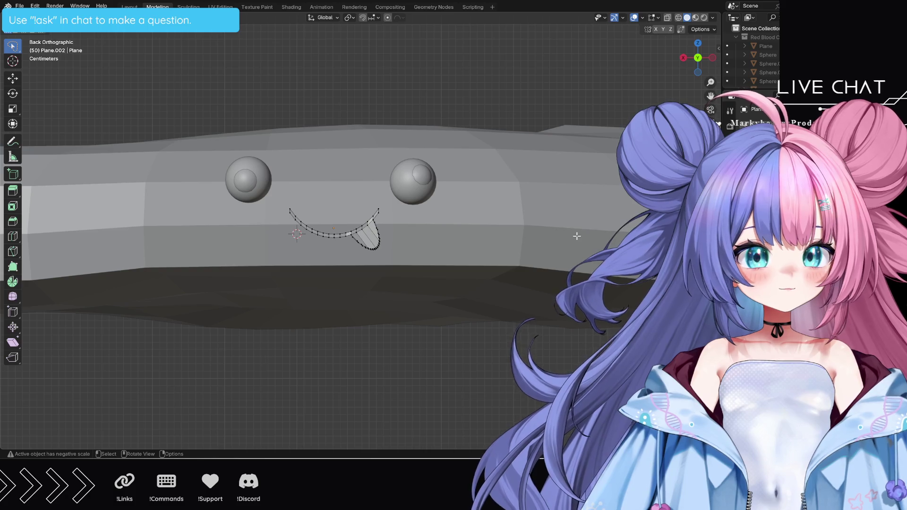
scroll(577, 236, "down", 2)
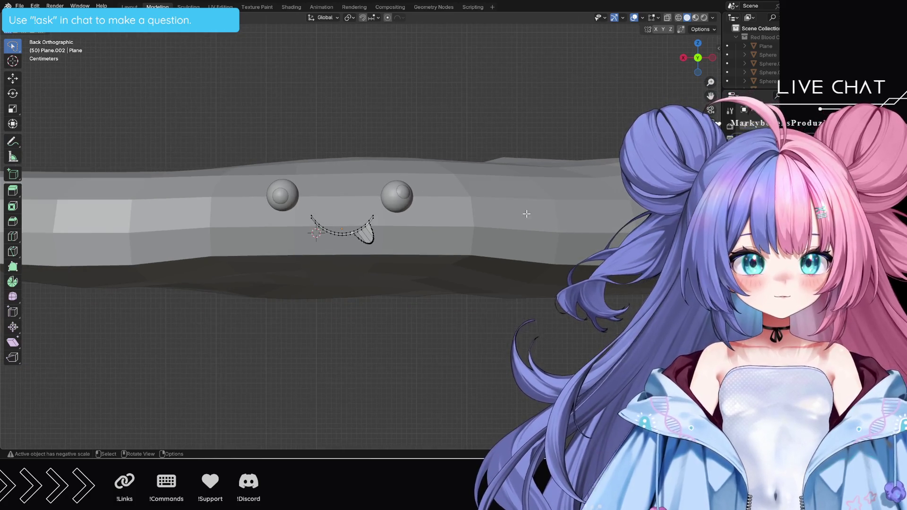
scroll(520, 210, "down", 2)
scroll(448, 227, "up", 3)
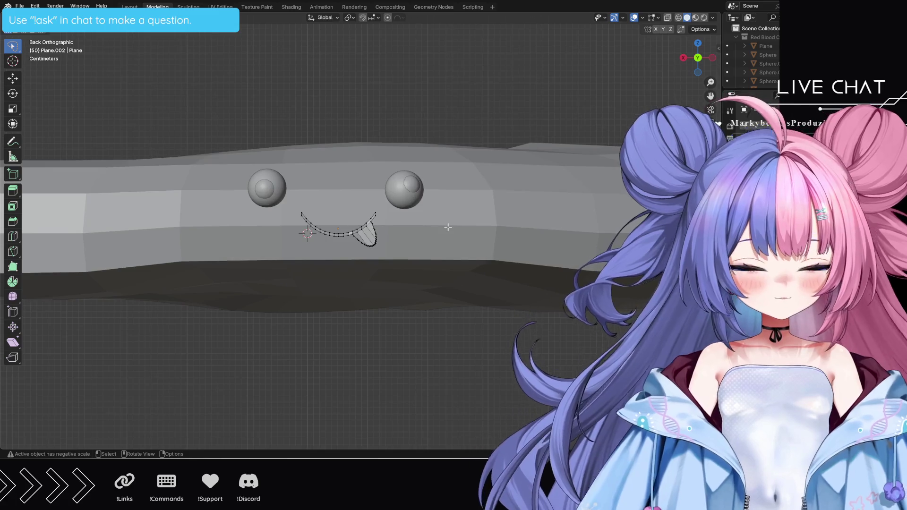
key("s")
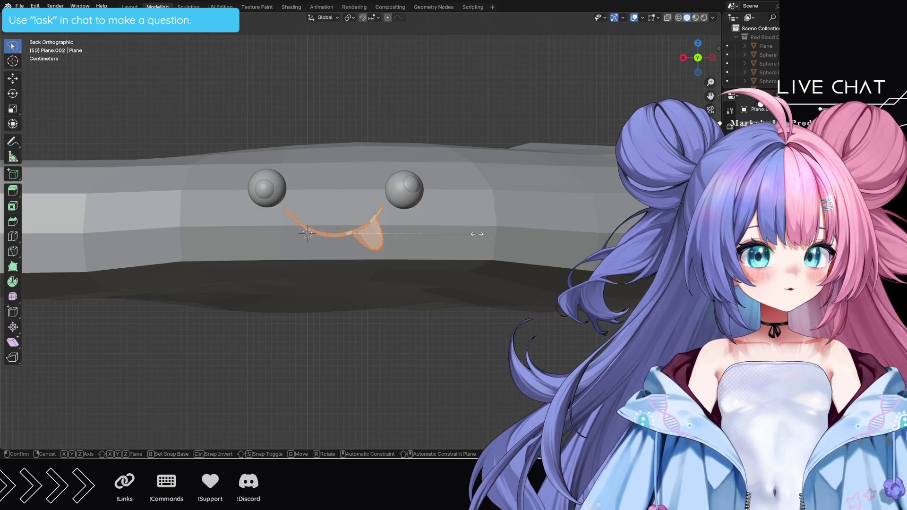
left_click(477, 233)
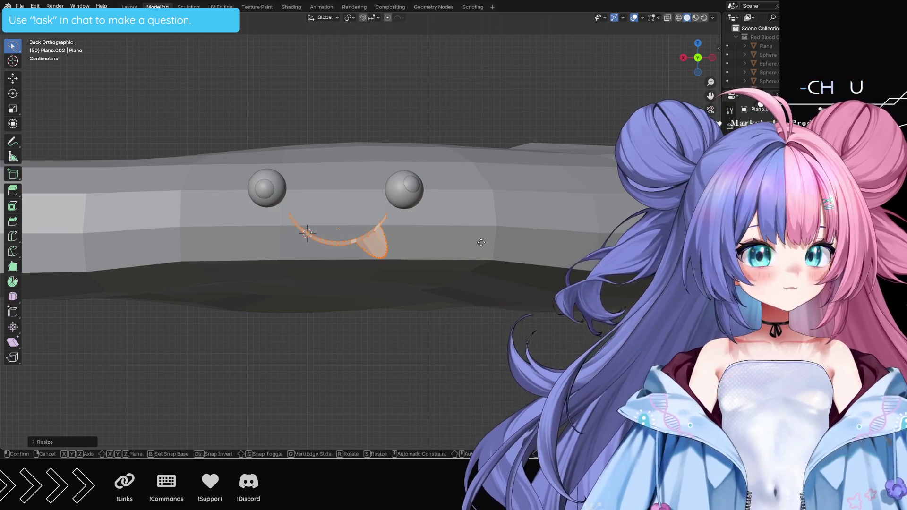
Step: Cancel the move so the mouth stays in place, deselect it and zoom out
right_click(481, 240)
left_click(454, 308)
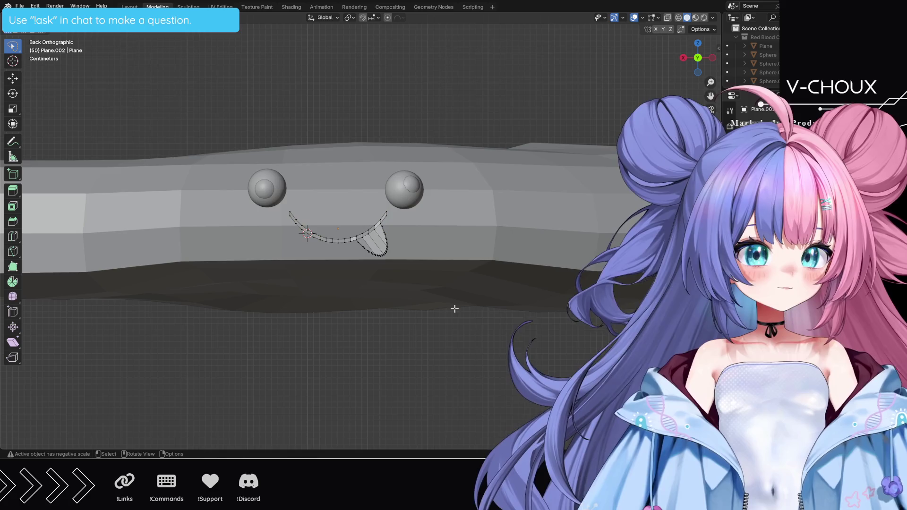
scroll(454, 309, "down", 2)
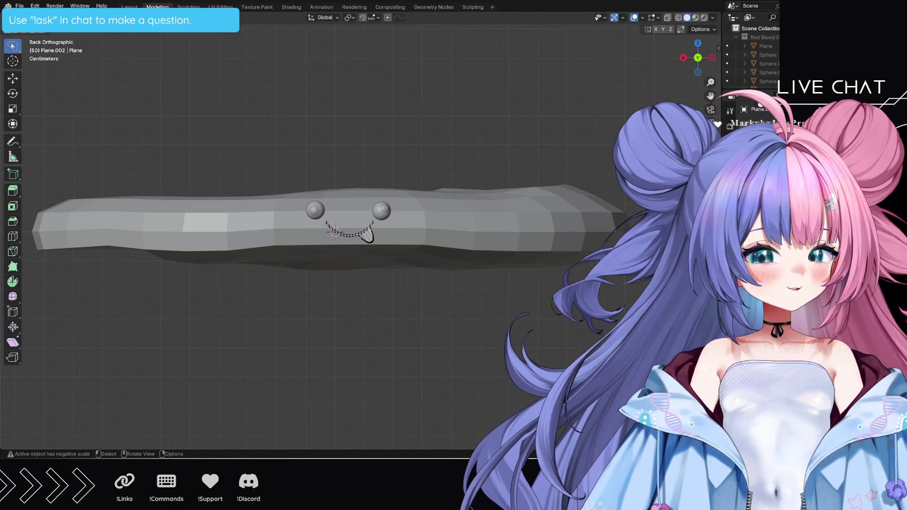
scroll(362, 233, "up", 1)
Step: Switch to the Layout workspace and orbit to view the cell at an angle
key("ctrl+Page_Up")
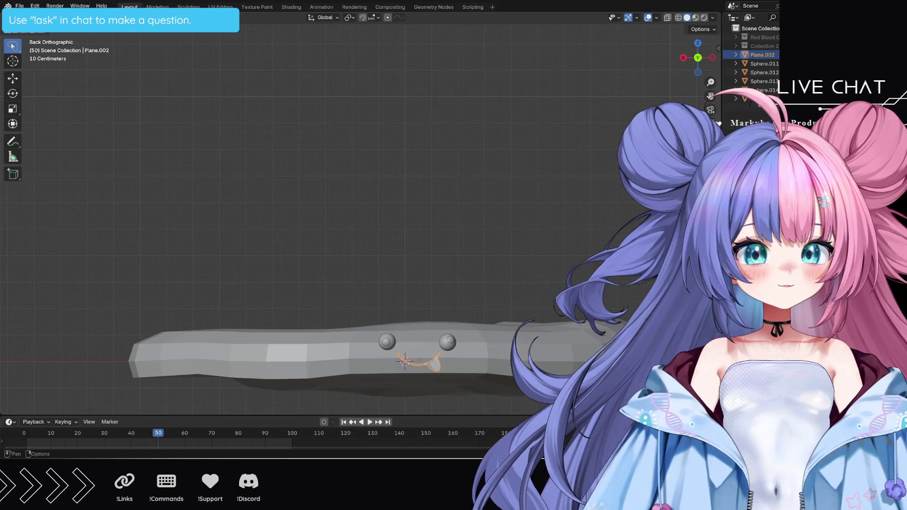
middle_click_drag(350, 263, 361, 265)
left_click(378, 269)
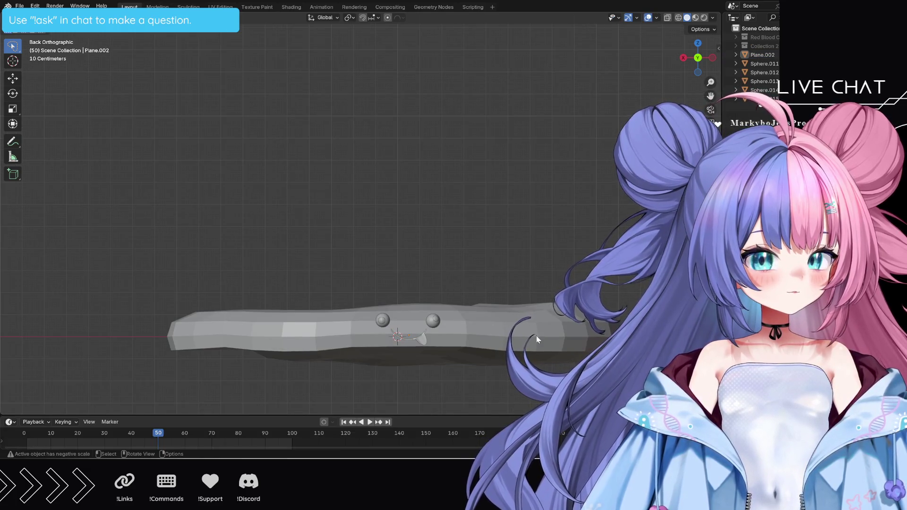
mouse_move(536, 336)
middle_mouse_down()
mouse_move(512, 384)
mouse_move(396, 361)
mouse_move(412, 374)
mouse_move(496, 374)
middle_mouse_up()
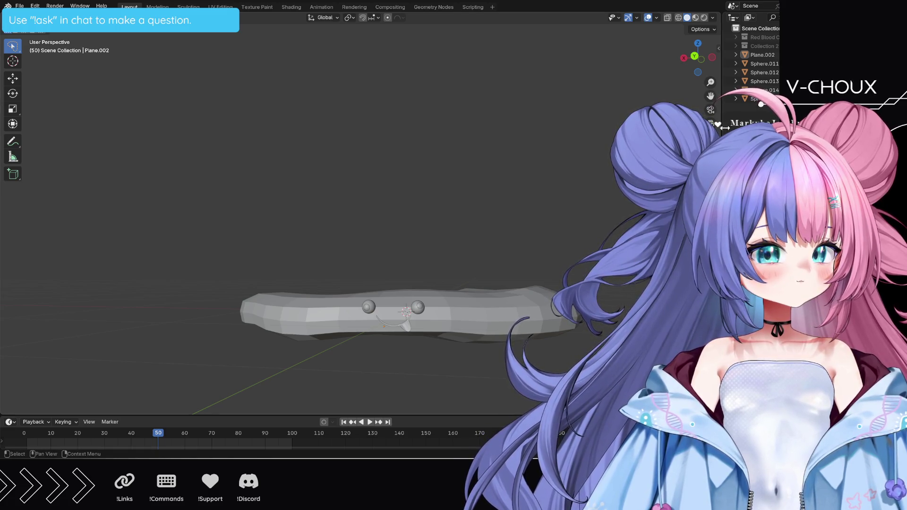
Step: Select the range Sphere.014 through Plane.002 in the Outliner and open their context menu
key("b")
left_click_drag(755, 51, 775, 83)
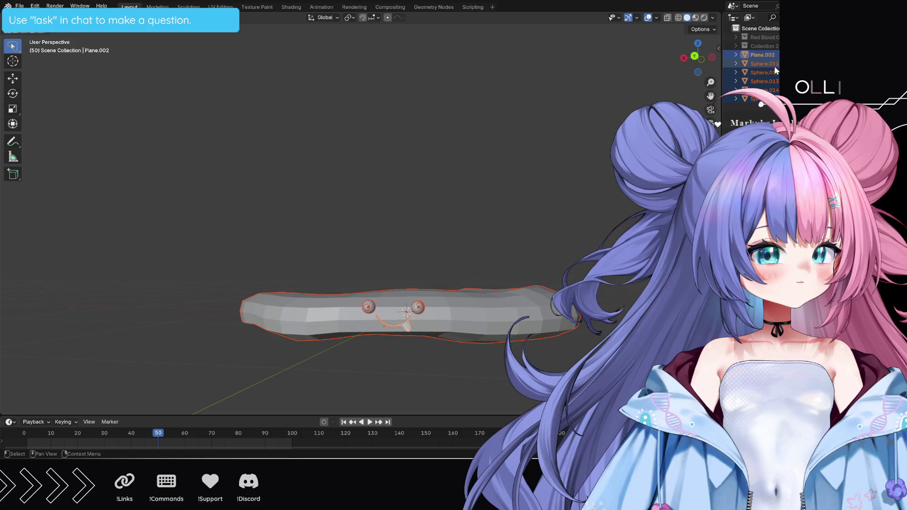
left_click(777, 76)
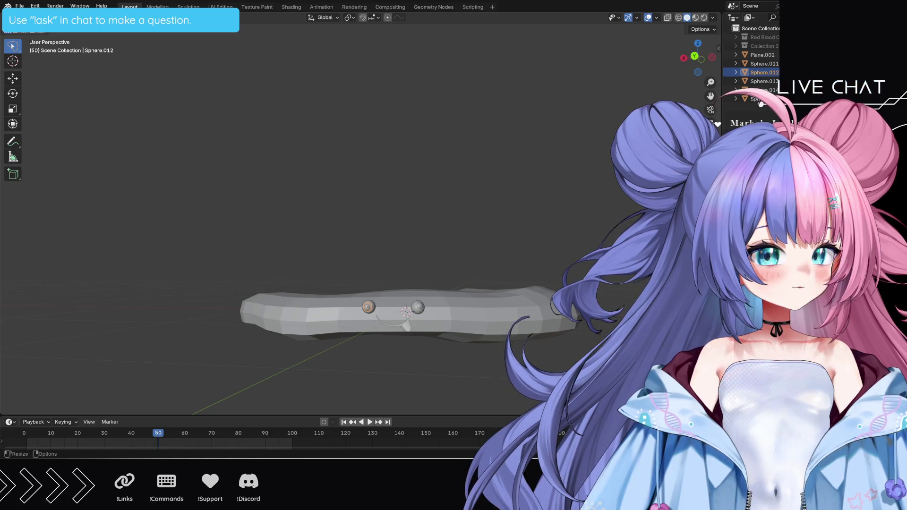
left_click(755, 90)
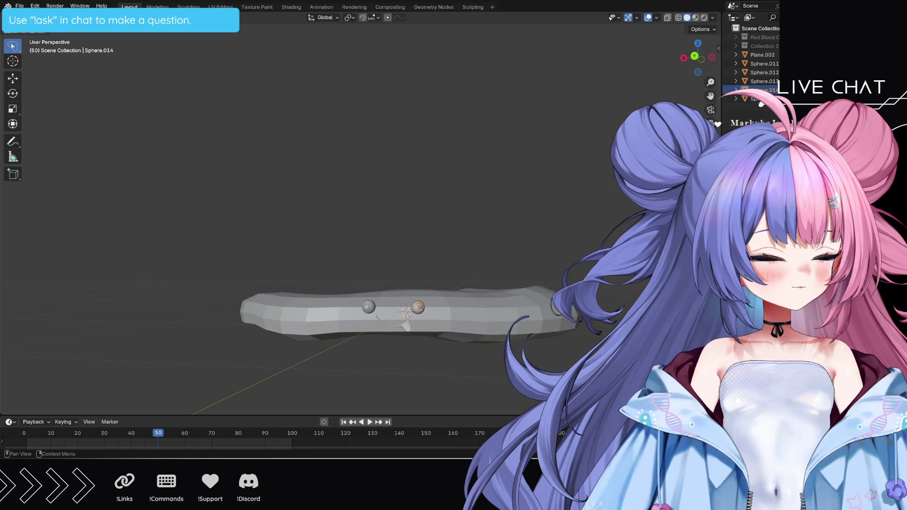
left_click(774, 56, "shift")
right_click(771, 71)
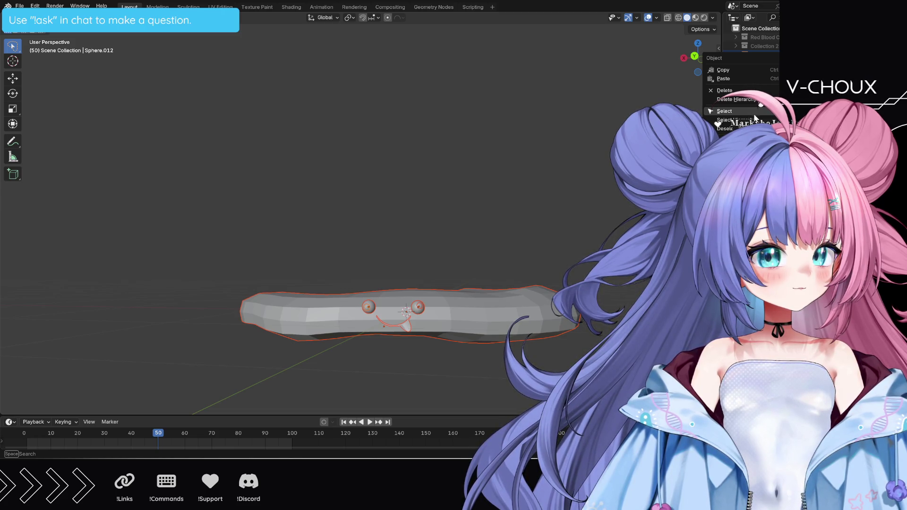
Step: Rename Collection 2 to Basophil in the Outliner
left_click(754, 128)
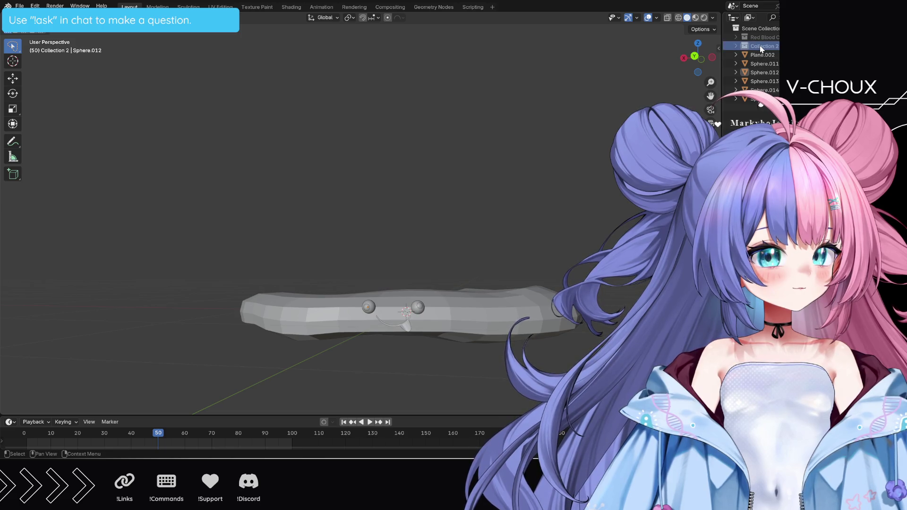
right_click(759, 46)
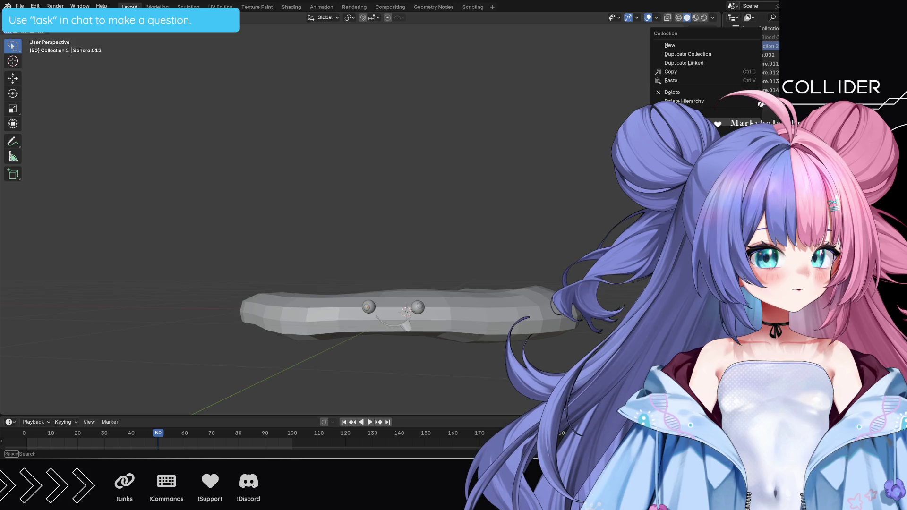
left_click(765, 46)
double_click(765, 46)
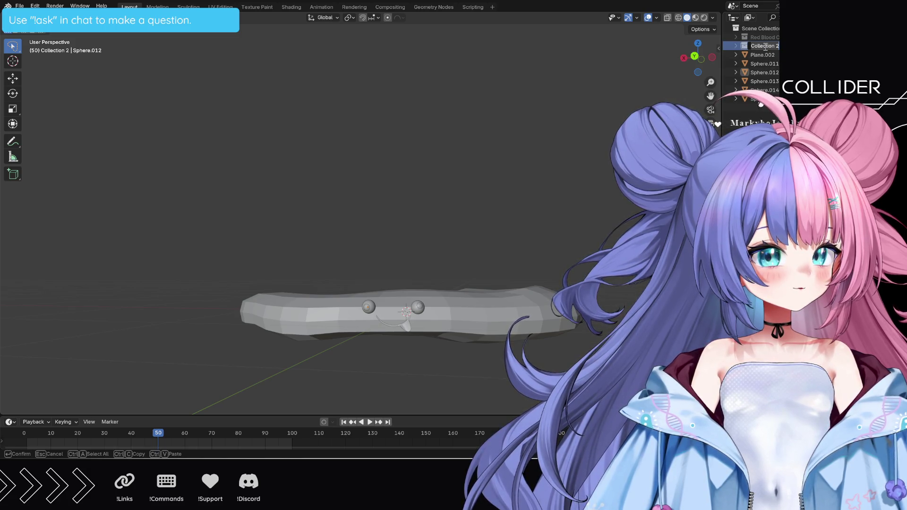
type("wHITE")
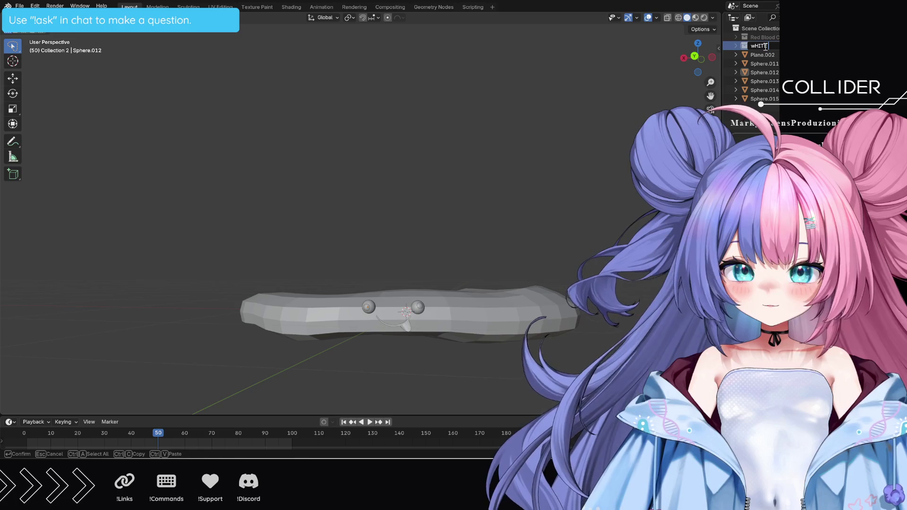
type(" bLOC")
key("BackSpace")
key("BackSpace")
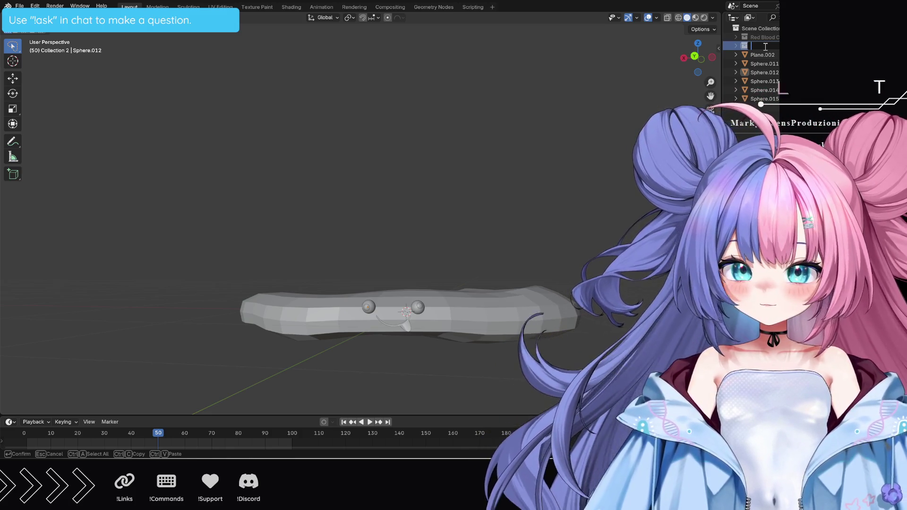
type("Basophil")
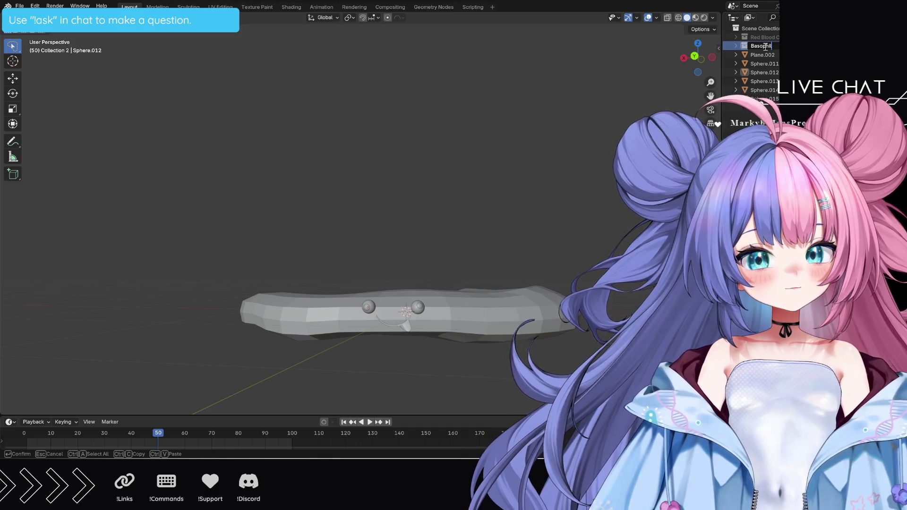
key("Return")
Step: Add a new collection, move it out of Basophil, and name it Platelet Inactive
right_click(766, 118)
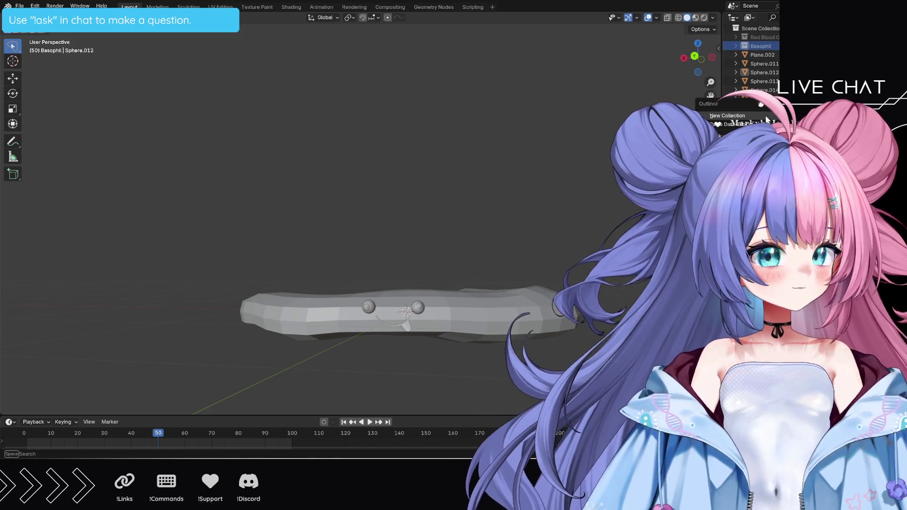
left_click(766, 117)
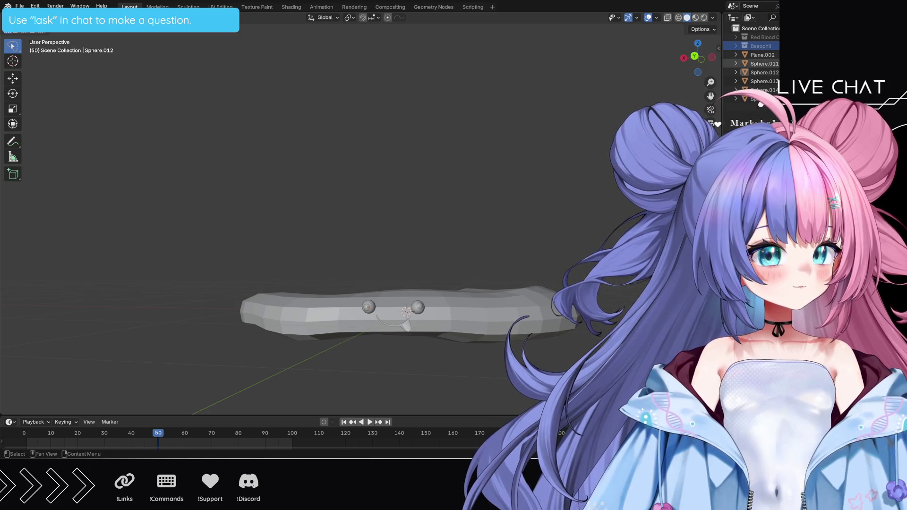
left_click(736, 47)
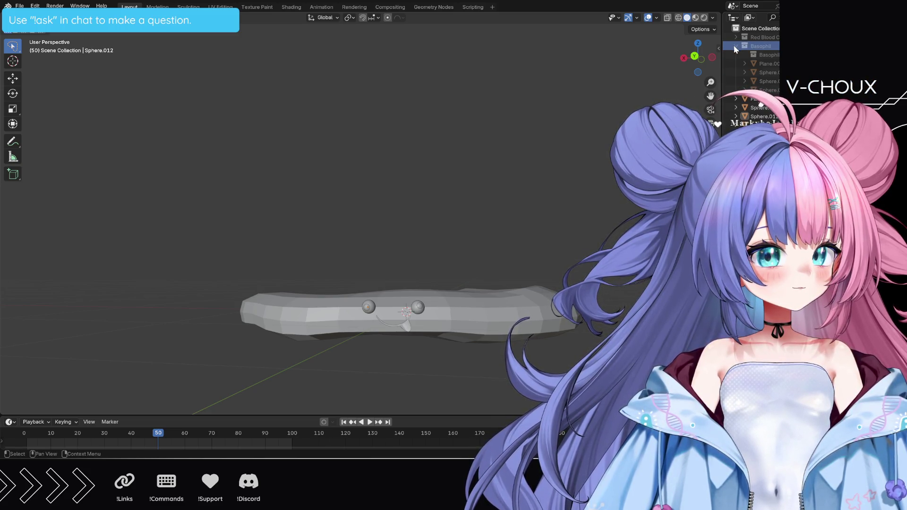
left_click_drag(763, 81, 760, 104)
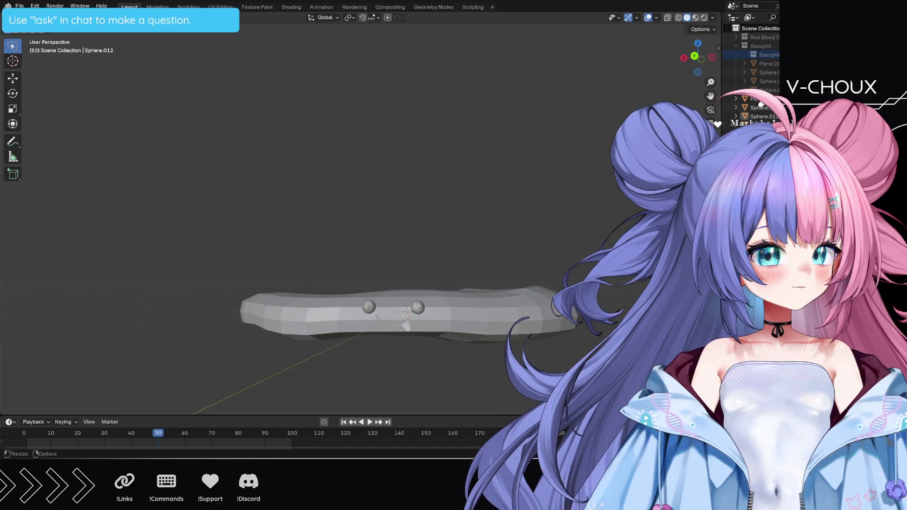
left_click_drag(760, 103, 752, 100)
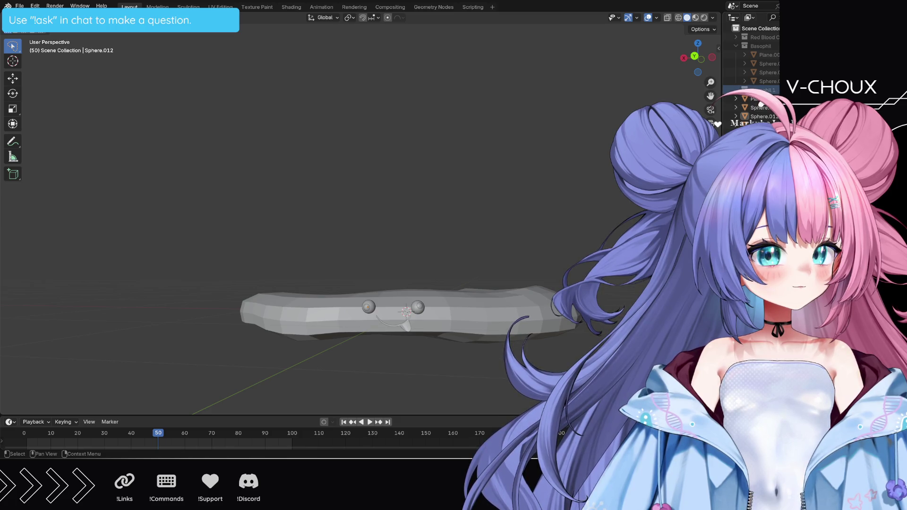
double_click(760, 90)
type("P")
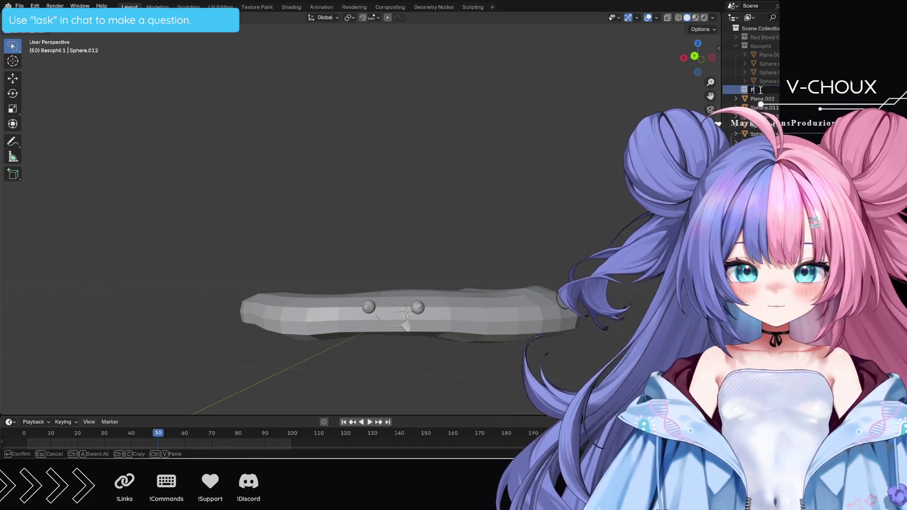
type("latelet")
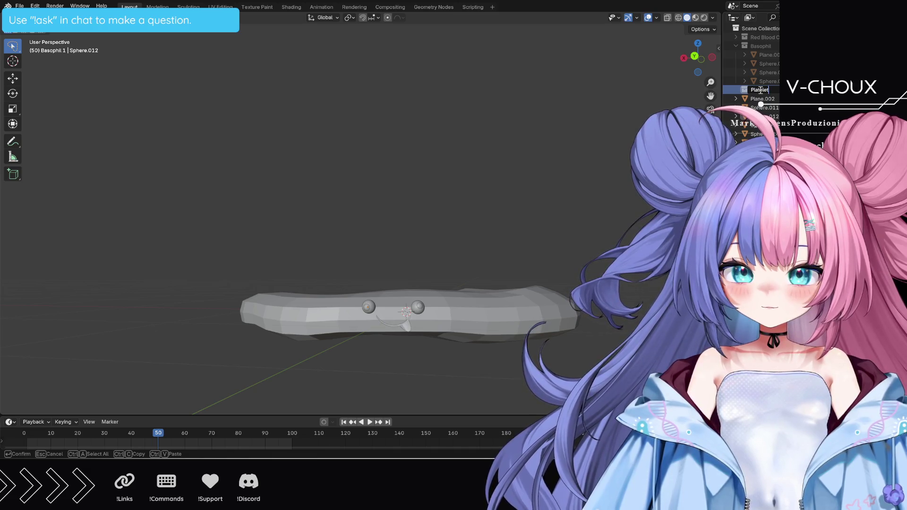
type(" Inac")
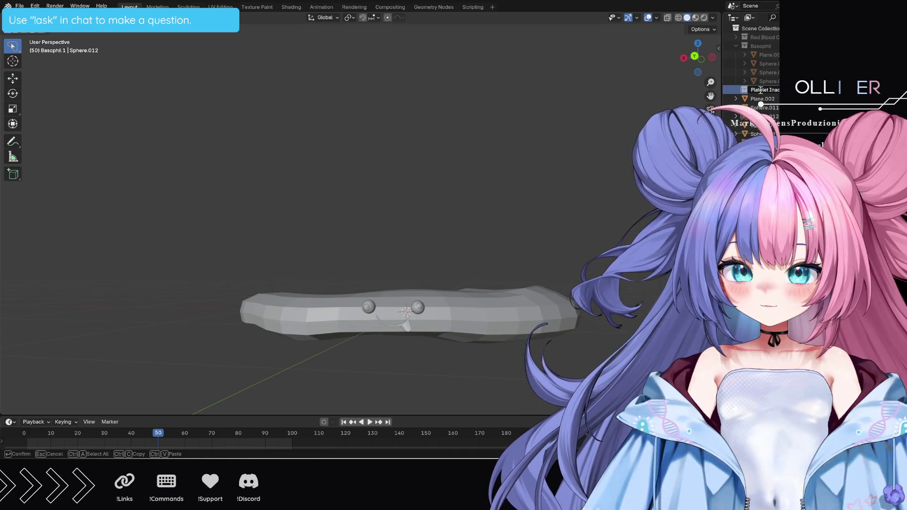
key("Return")
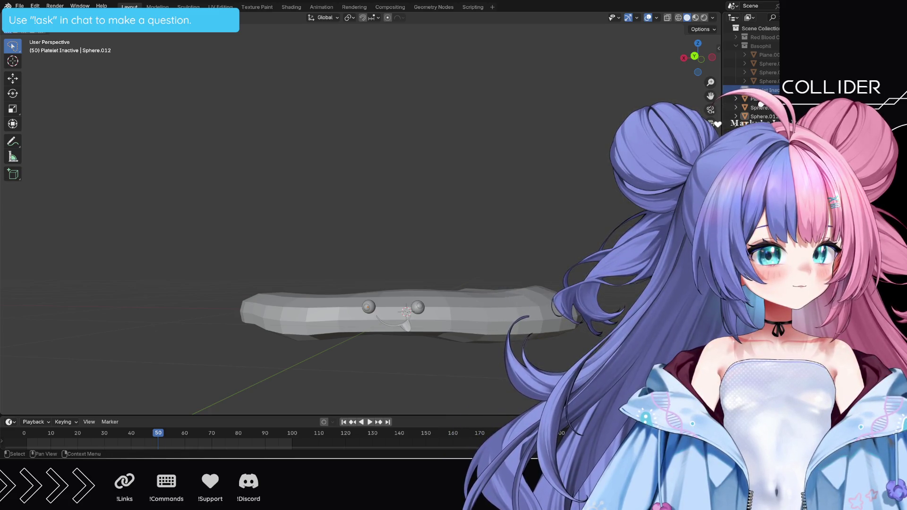
Step: Box-select the cell's plane and sphere objects, collapse Basophil, then deselect everything
key("b")
mouse_move(760, 97)
left_mouse_down()
mouse_move(760, 118)
mouse_move(759, 89)
left_mouse_up()
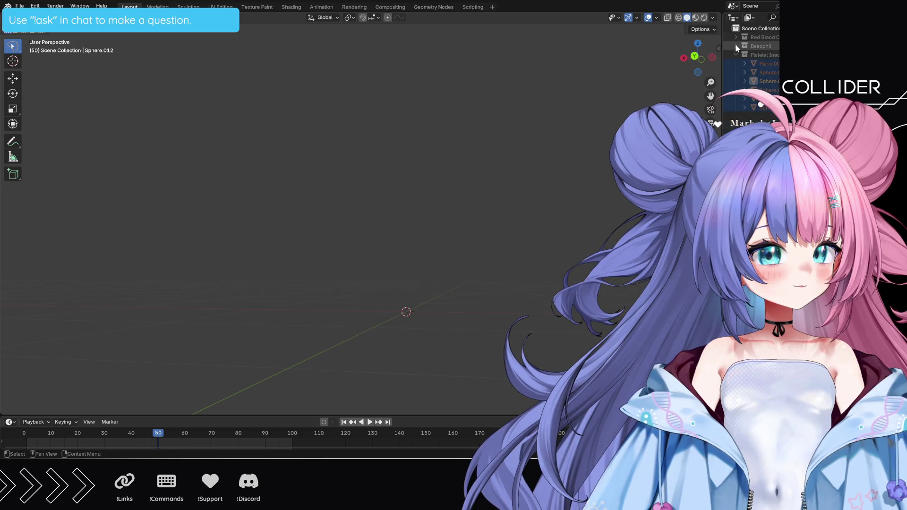
left_click(735, 46)
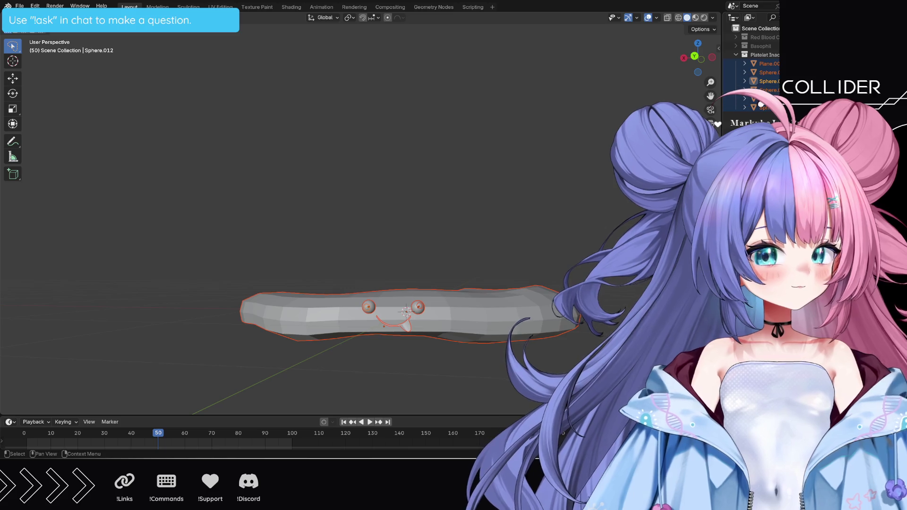
left_click(581, 195)
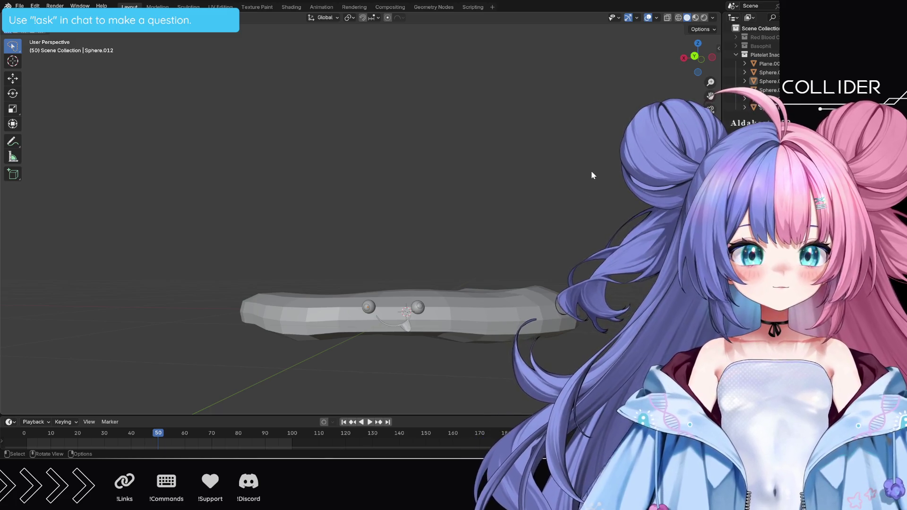
mouse_move(593, 171)
middle_mouse_down()
mouse_move(631, 204)
mouse_move(561, 216)
mouse_move(539, 156)
mouse_move(583, 192)
middle_mouse_up()
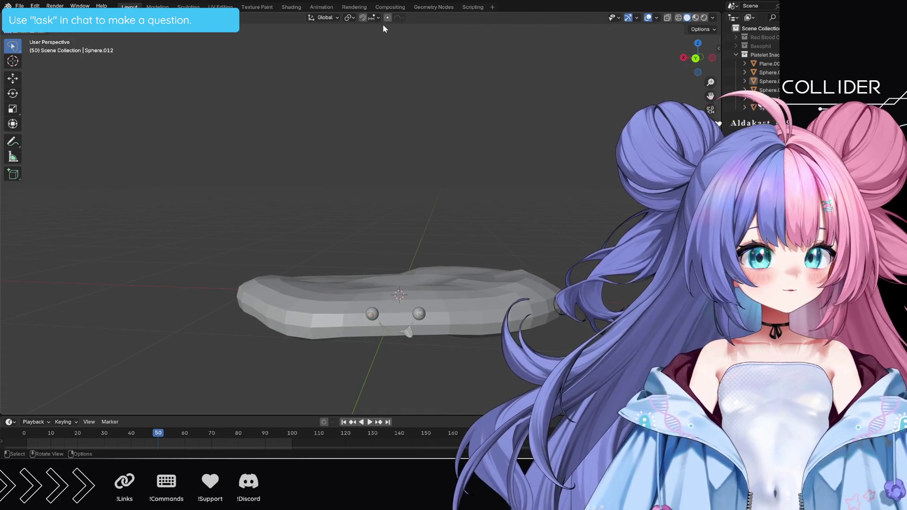
Step: In the Shading workspace, collapse the Red Blood and Basophil collections and orbit to the cells
left_click(289, 8)
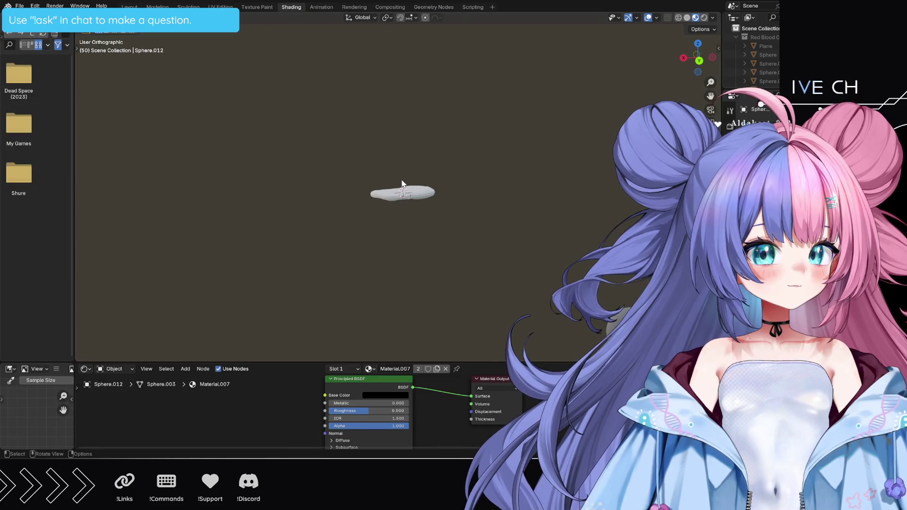
mouse_move(451, 218)
middle_mouse_down()
mouse_move(338, 196)
mouse_move(299, 208)
mouse_move(391, 236)
mouse_move(442, 227)
mouse_move(437, 215)
mouse_move(457, 213)
mouse_move(469, 199)
mouse_move(464, 205)
middle_mouse_up()
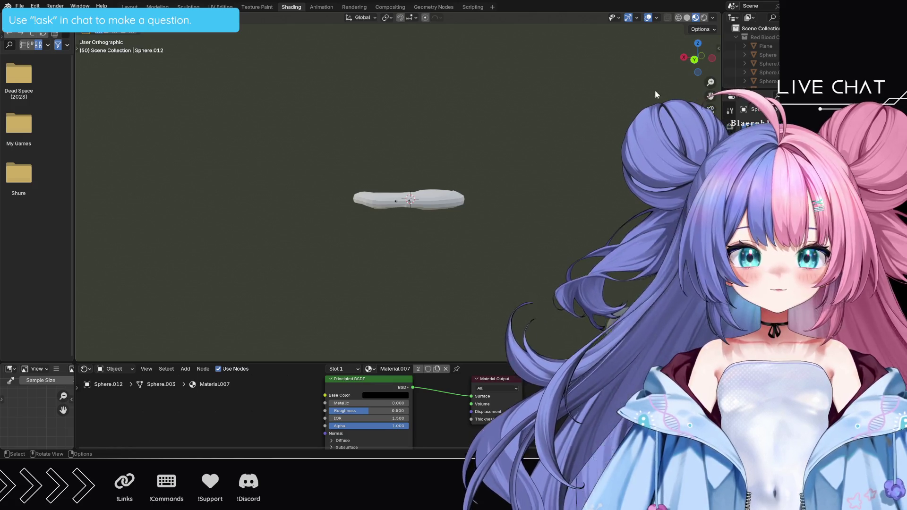
left_click_drag(686, 71, 686, 71)
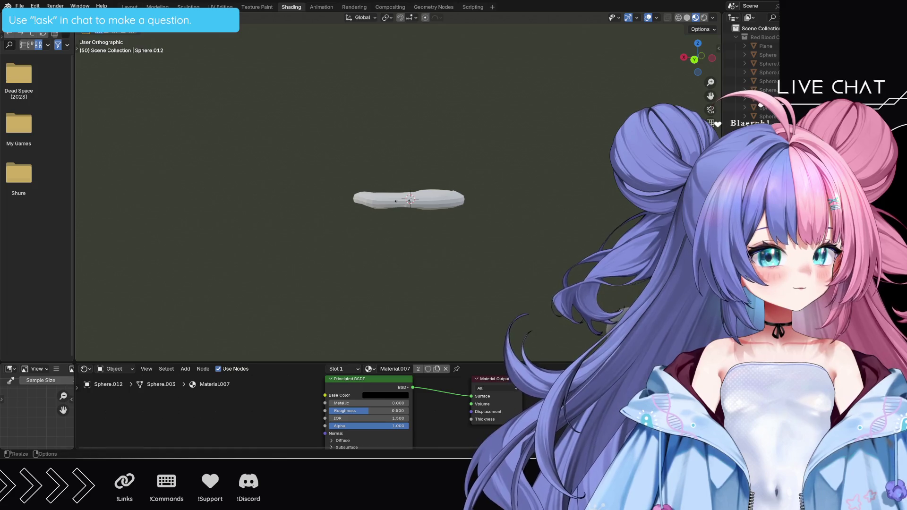
left_click(735, 38)
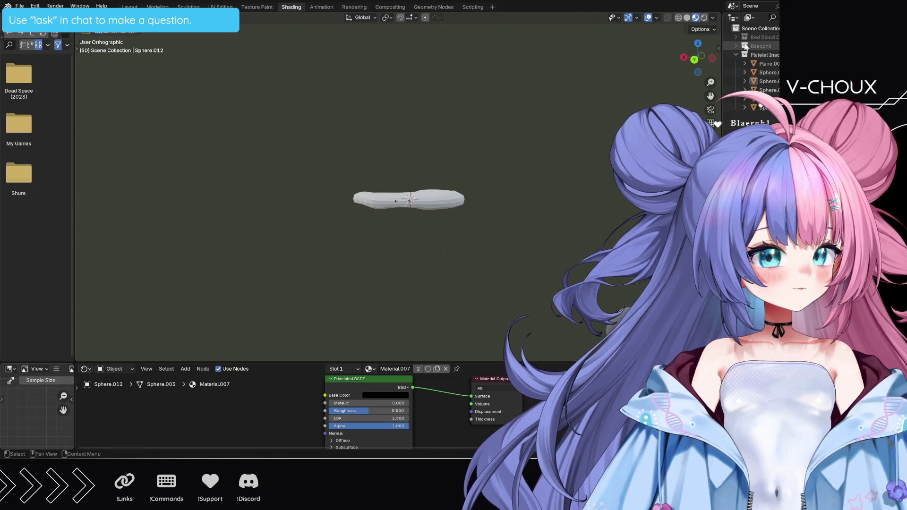
left_click(735, 46)
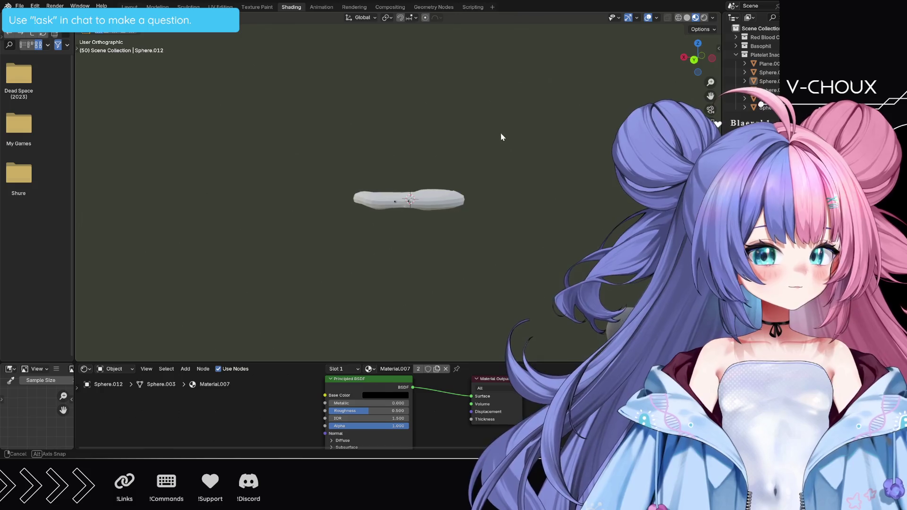
mouse_move(500, 132)
middle_mouse_down()
mouse_move(371, 137)
mouse_move(407, 132)
mouse_move(449, 165)
mouse_move(464, 161)
middle_mouse_up()
scroll(461, 162, "up", 2)
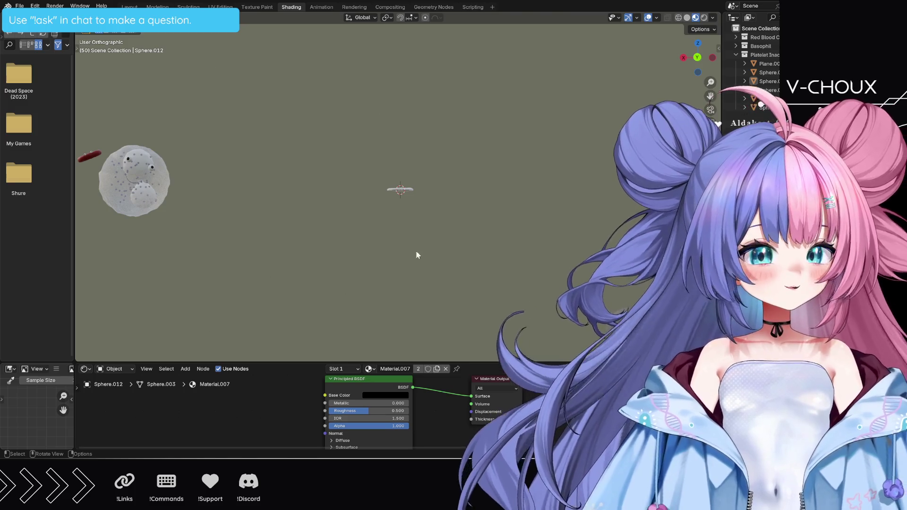
Step: Change Sphere.012's Principled BSDF base colour from black to bright yellow
left_click(376, 395)
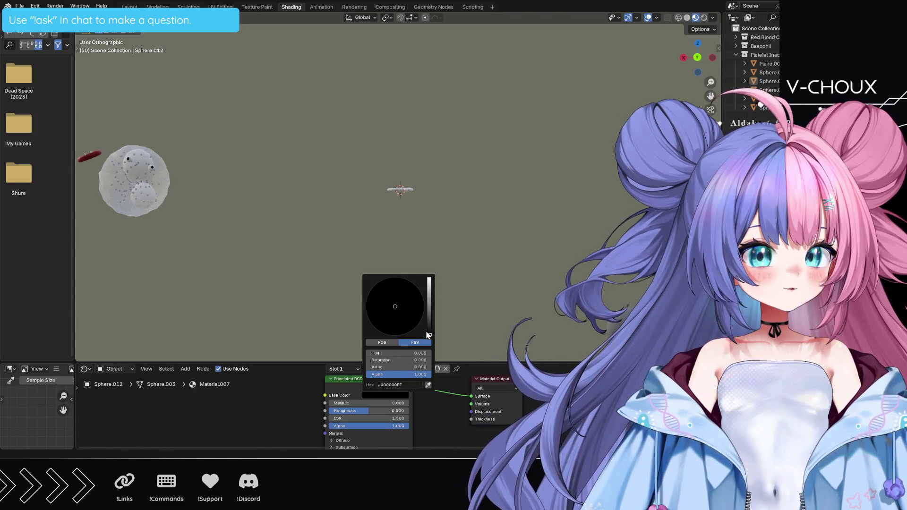
mouse_move(427, 335)
left_mouse_down()
mouse_move(428, 283)
mouse_move(429, 301)
left_mouse_up()
left_click_drag(373, 320, 369, 320)
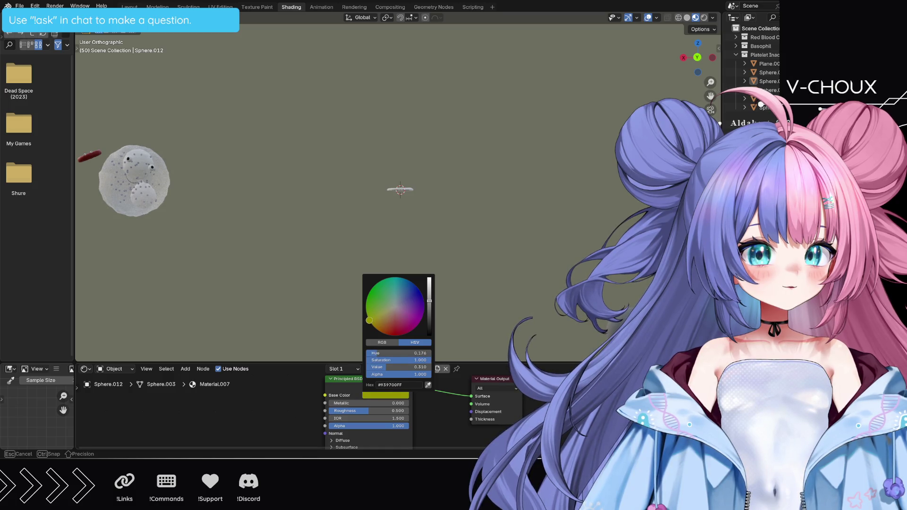
left_click_drag(370, 322, 371, 325)
left_click_drag(429, 295, 429, 290)
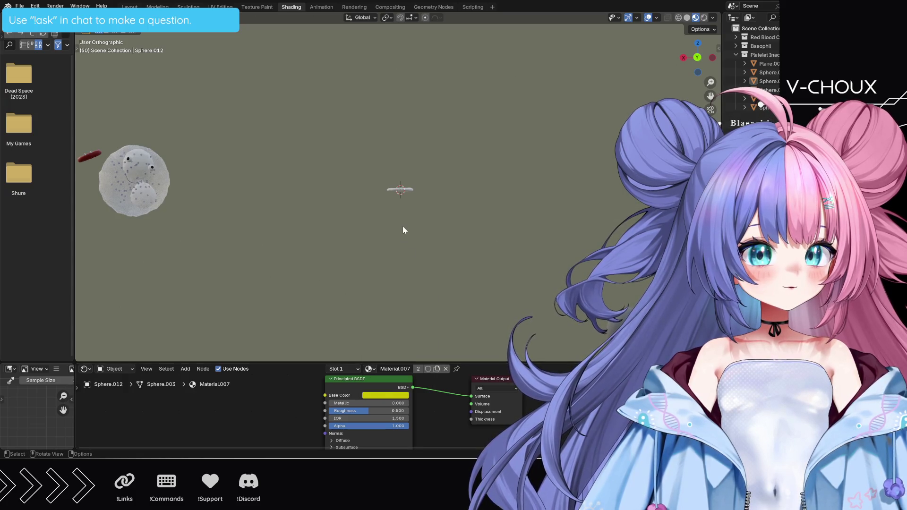
scroll(410, 211, "up", 10)
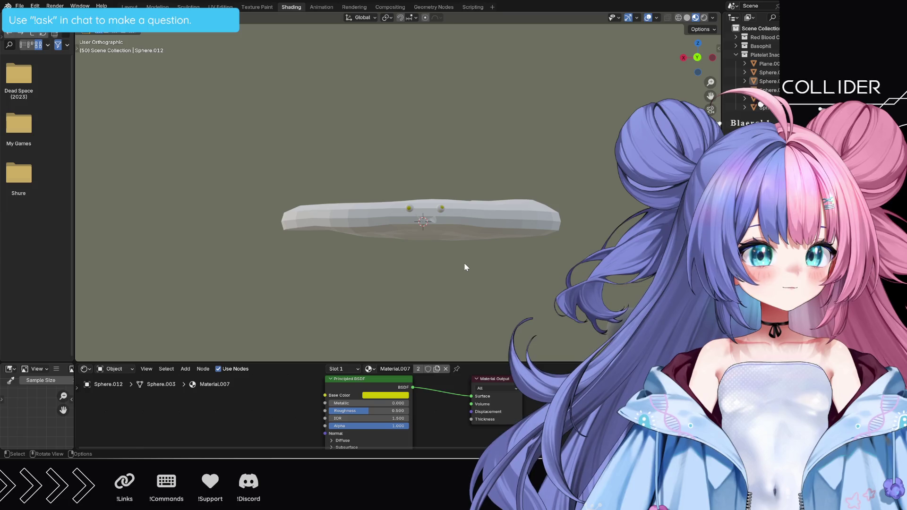
Step: Give the body Sphere.011 a new material with an olive-yellow base colour
left_click(454, 210)
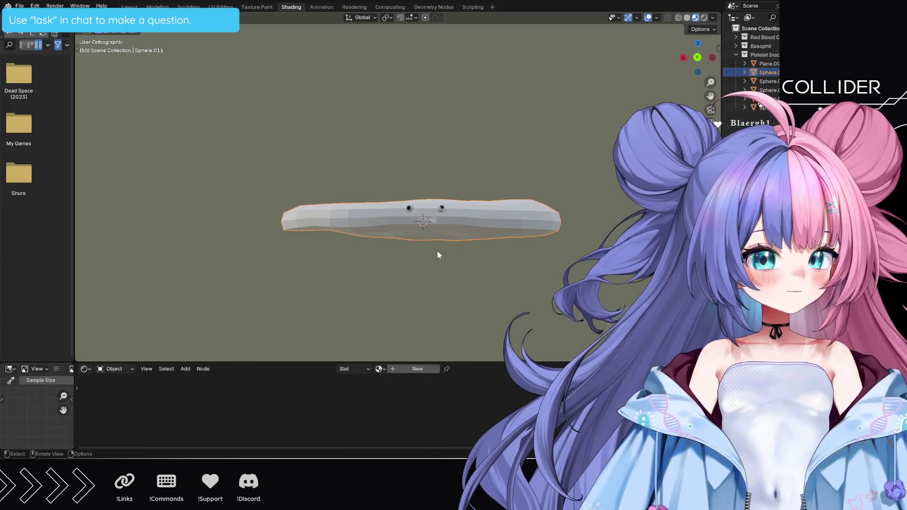
left_click(409, 368)
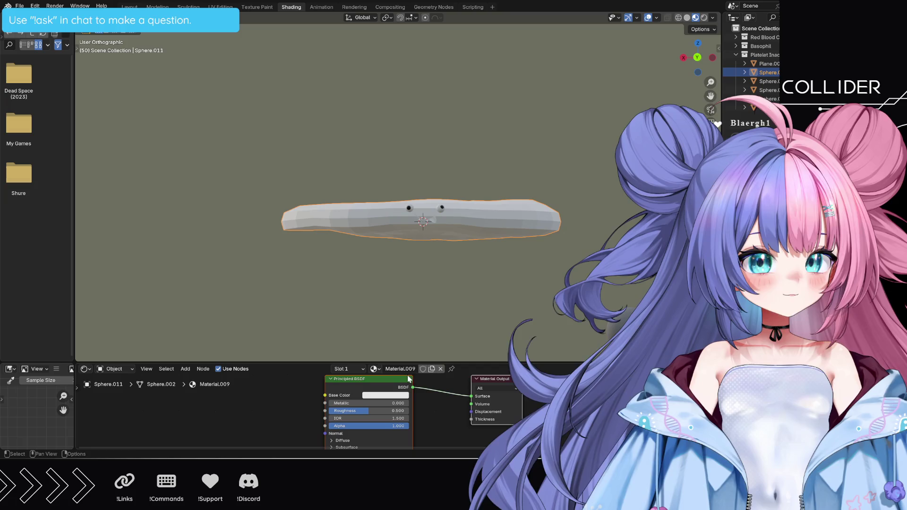
left_click(388, 395)
left_click_drag(397, 326, 370, 322)
left_click_drag(430, 311, 429, 294)
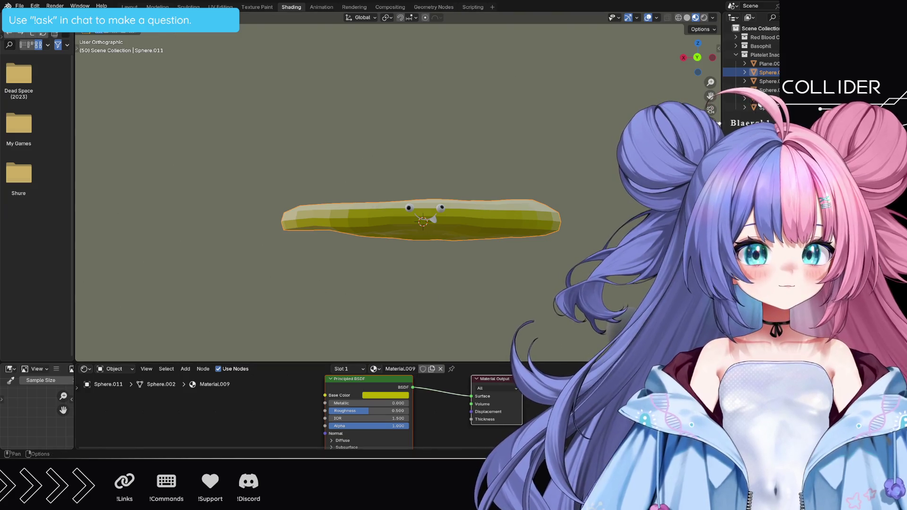
Step: In the Layout workspace, apply Shade Smooth to the body and the mouth piece
left_click(130, 7)
right_click(466, 318)
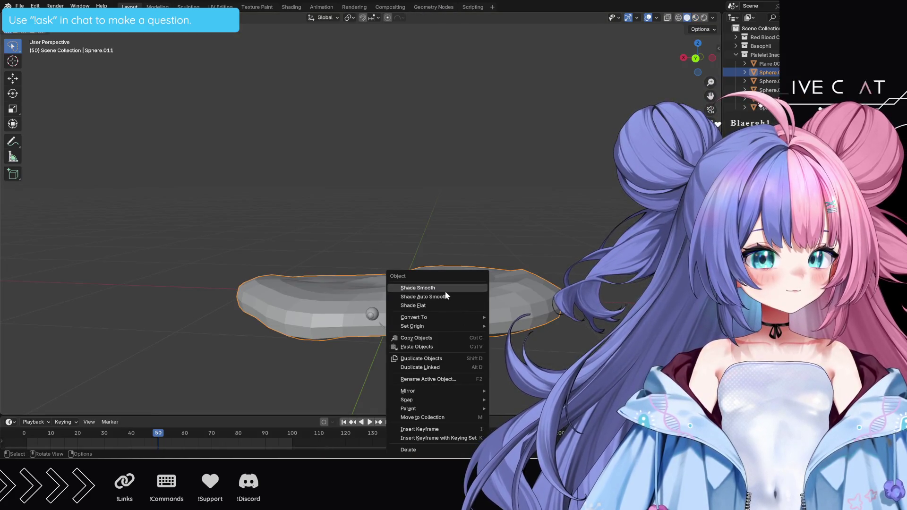
left_click(411, 288)
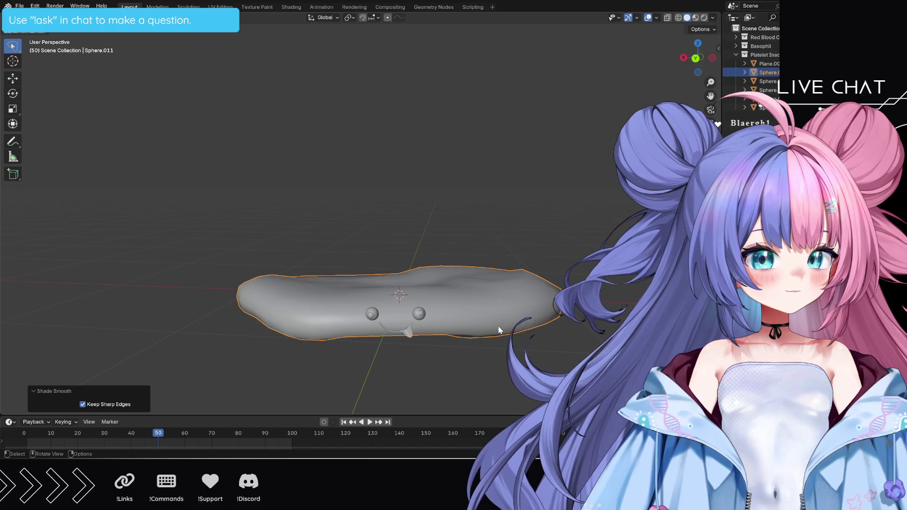
right_click(409, 330)
left_click(383, 288)
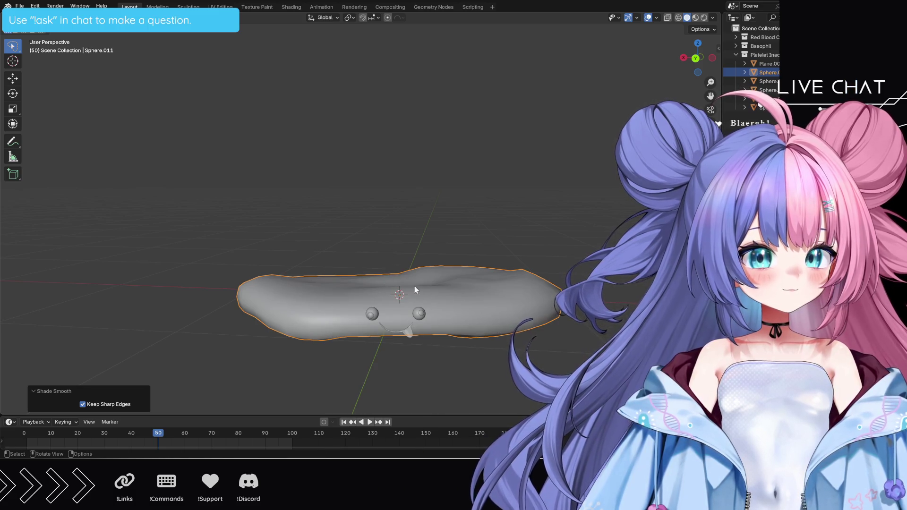
left_click(407, 330)
right_click(407, 330)
left_click(384, 288)
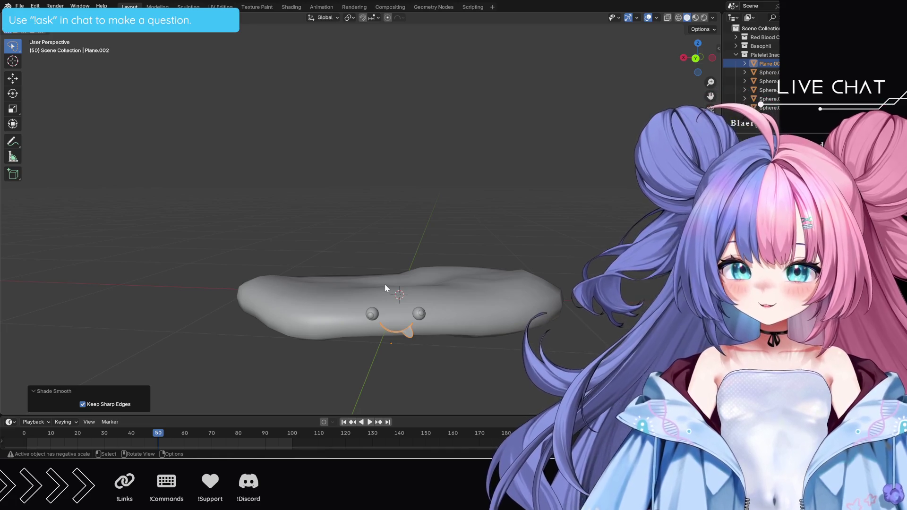
left_click(324, 9)
Step: Give Plane.002 a new material with black base colour, then switch to the Geometry Nodes workspace
left_click(284, 9)
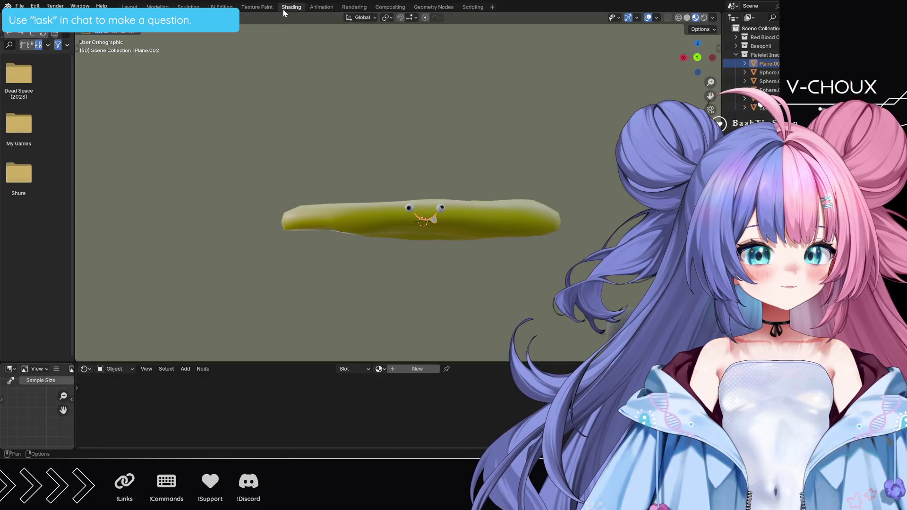
scroll(546, 261, "up", 3)
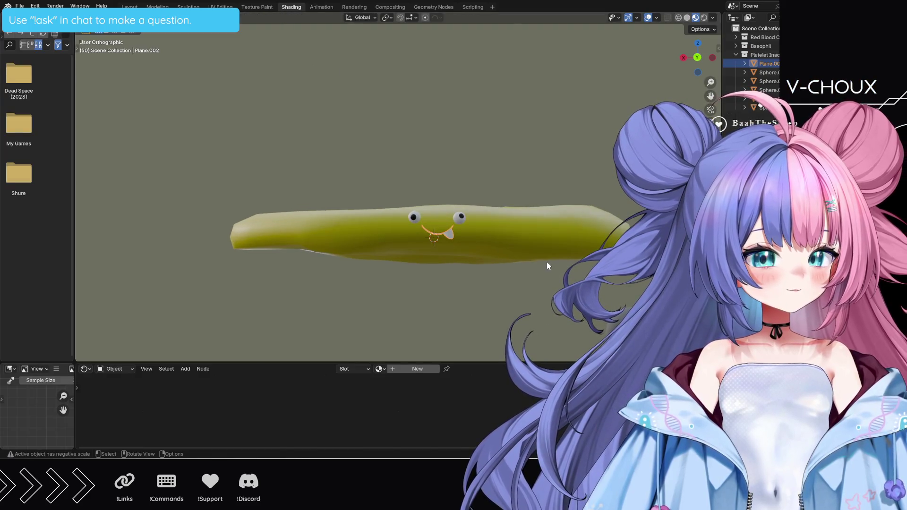
left_click(424, 370)
left_click(386, 395)
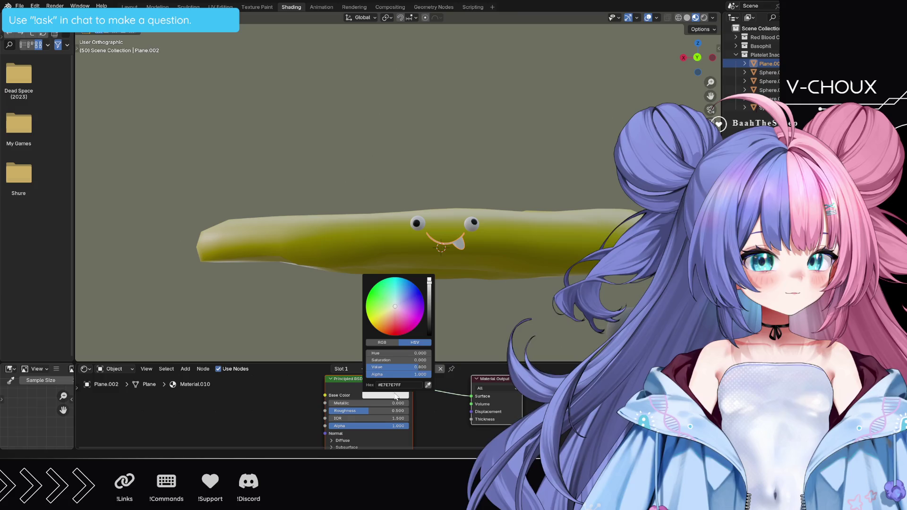
left_click(430, 334)
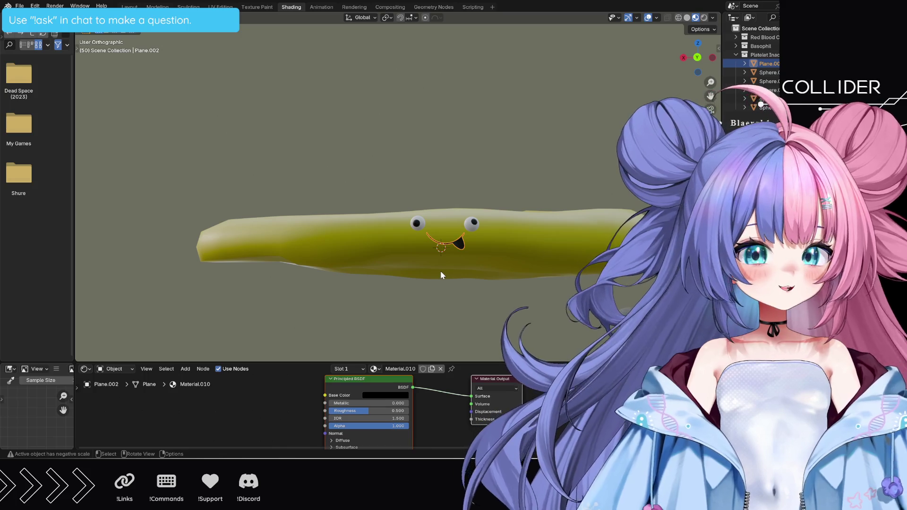
mouse_move(491, 278)
middle_mouse_down()
mouse_move(499, 308)
mouse_move(546, 313)
mouse_move(510, 310)
mouse_move(485, 293)
mouse_move(394, 340)
mouse_move(437, 325)
mouse_move(475, 281)
mouse_move(475, 266)
middle_mouse_up()
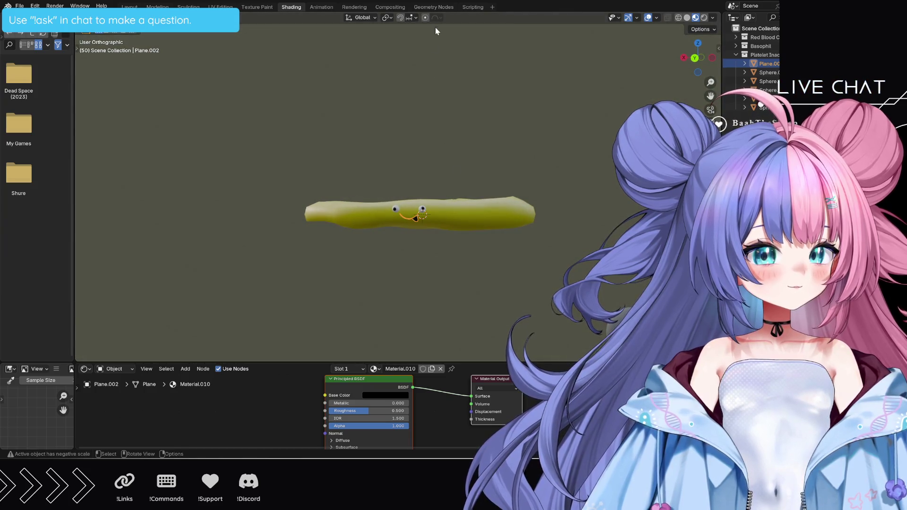
left_click(434, 7)
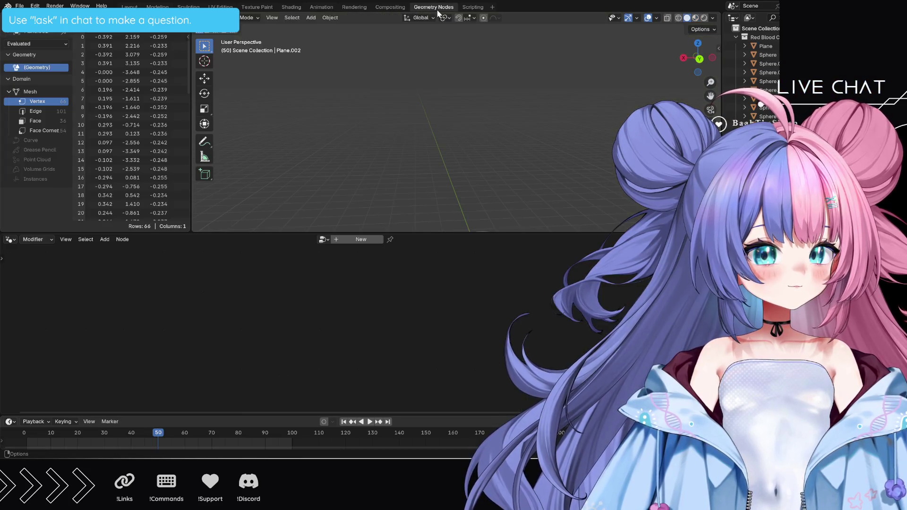
Step: Select the round cell Sphere.009 and box-select all of its wobble nodes for copying
left_click(369, 241)
mouse_move(460, 181)
middle_mouse_down()
mouse_move(359, 188)
mouse_move(387, 168)
middle_mouse_up()
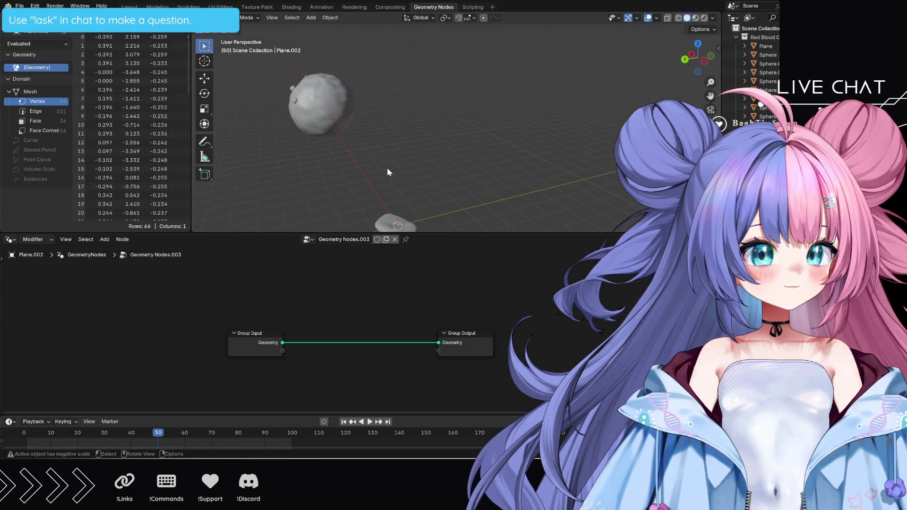
left_click(335, 113)
key("Home")
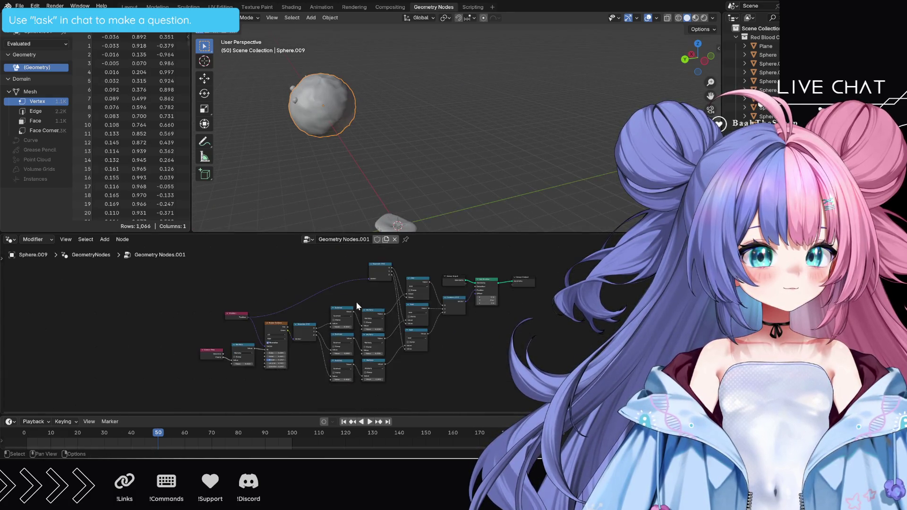
left_click_drag(541, 272, 221, 380)
scroll(209, 381, "down", 2)
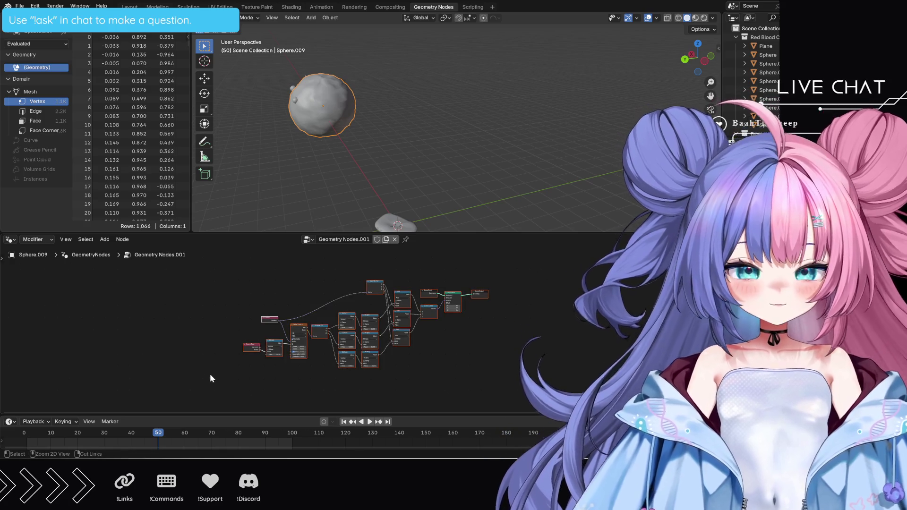
Step: Give Sphere.011 a new node tree, delete its default nodes and paste in the wobble nodes
left_click(395, 222)
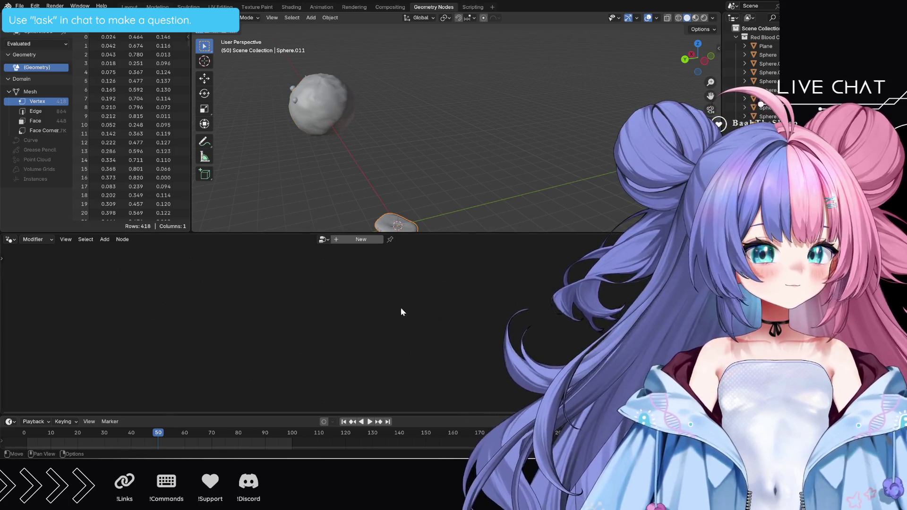
left_click(361, 239)
left_click_drag(276, 302, 340, 341)
key("x")
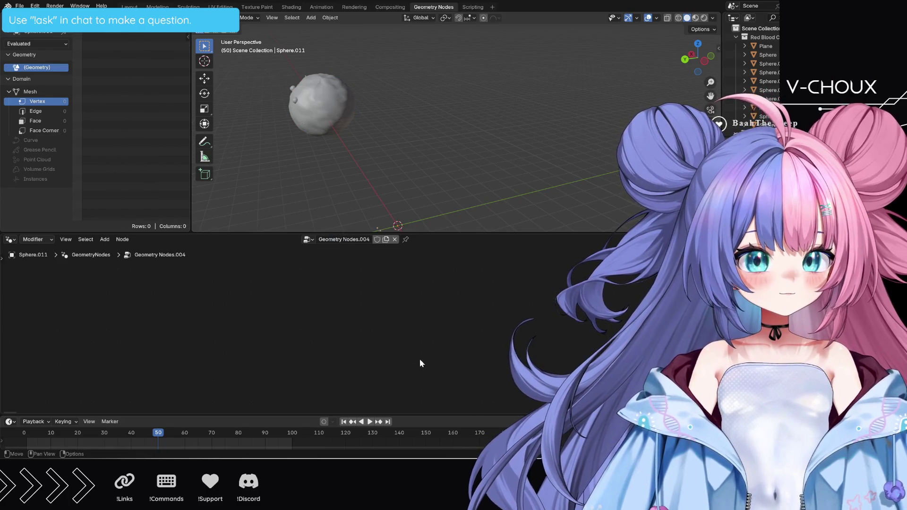
key("ctrl+v")
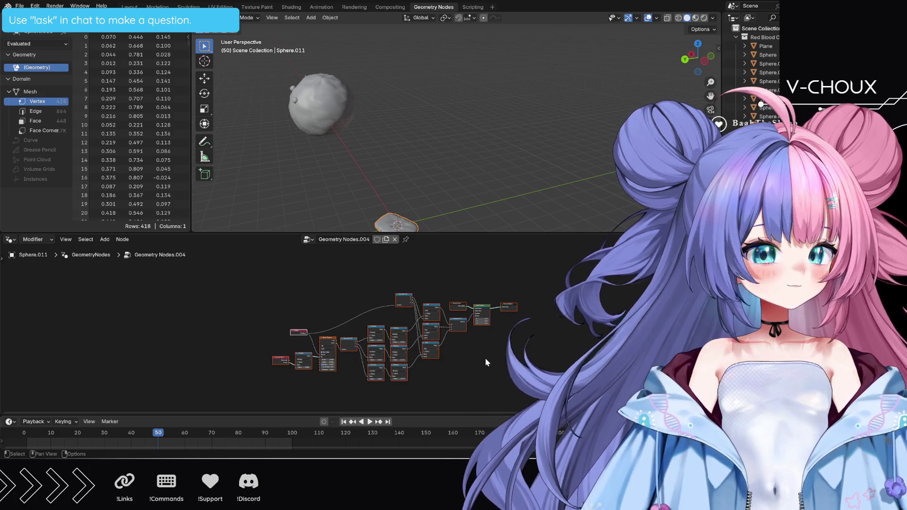
scroll(486, 359, "up", 2)
Step: Play the animation to watch the flat body wobble, then stop playback
key("space")
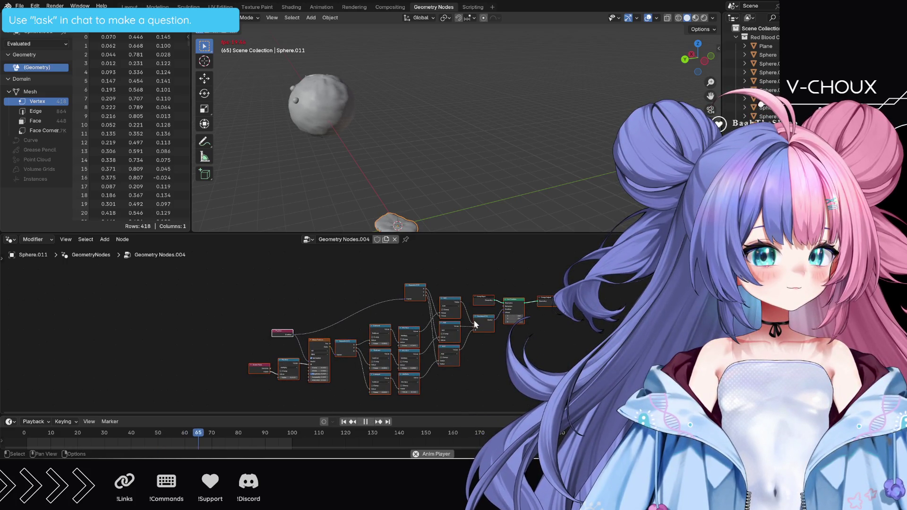
mouse_move(433, 215)
middle_mouse_down()
mouse_move(470, 200)
mouse_move(467, 108)
mouse_move(473, 121)
mouse_move(495, 101)
mouse_move(498, 132)
mouse_move(557, 158)
mouse_move(591, 153)
middle_mouse_up()
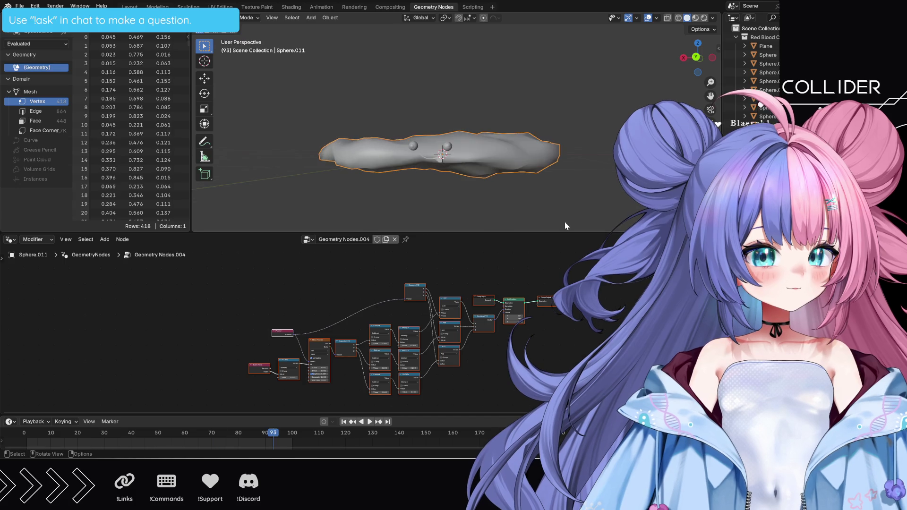
key("space")
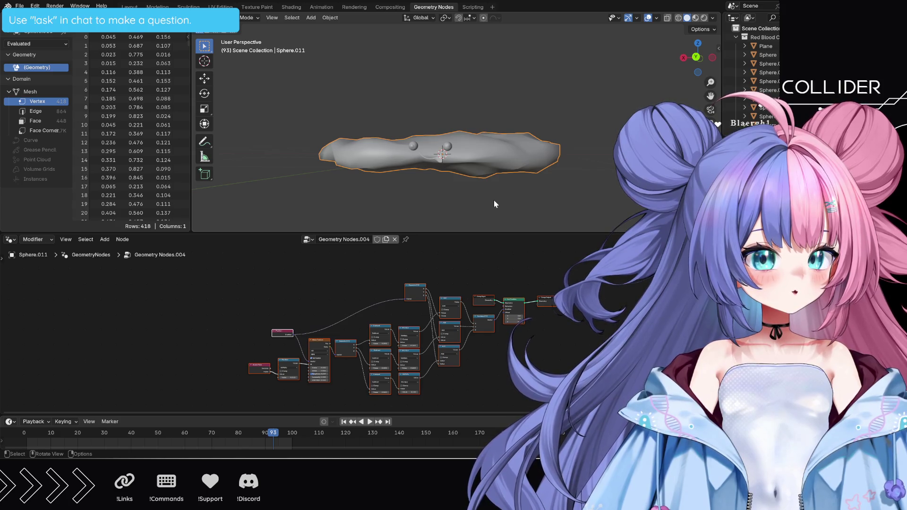
Step: Switch between the Layout and Modeling workspaces, settling in Layout, and confirm an outliner name edit
left_click(129, 7)
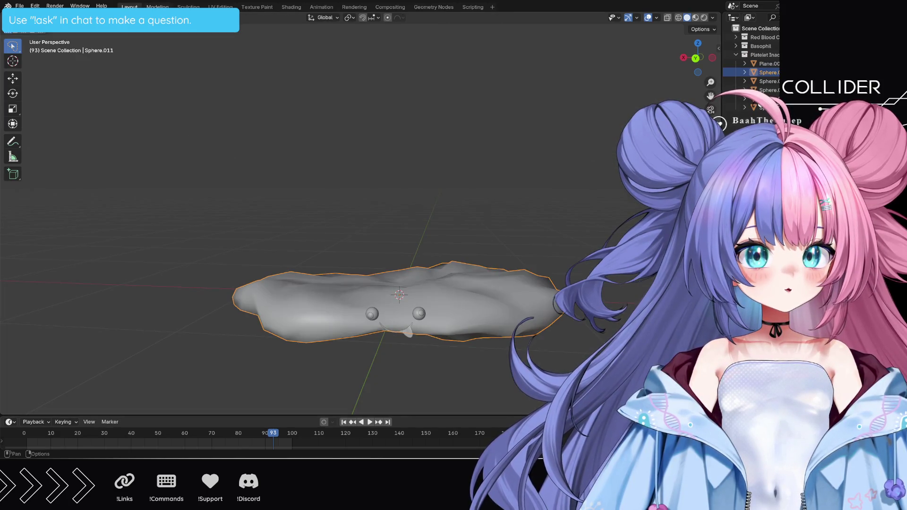
left_click(157, 7)
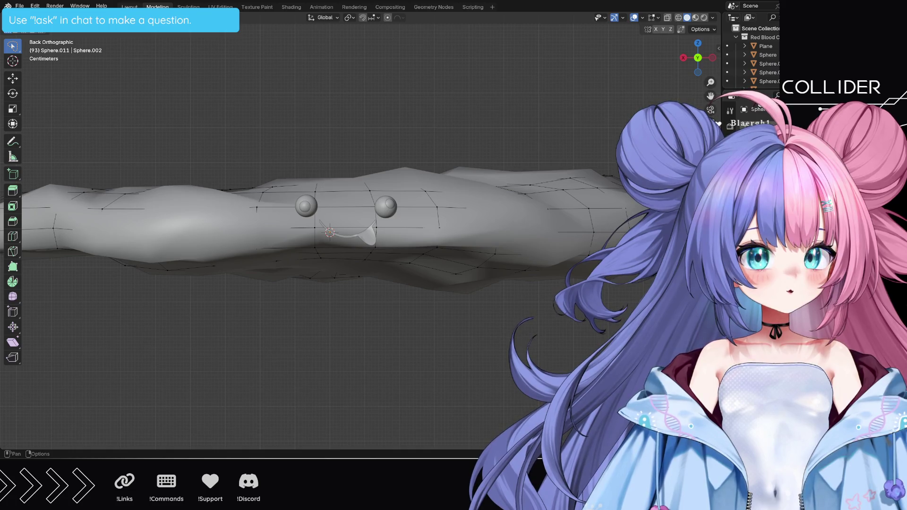
left_click(129, 6)
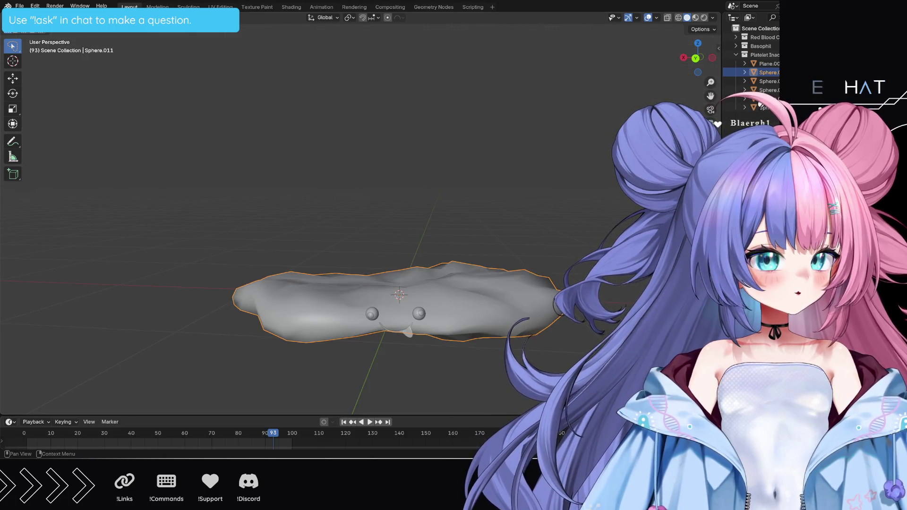
double_click(761, 100)
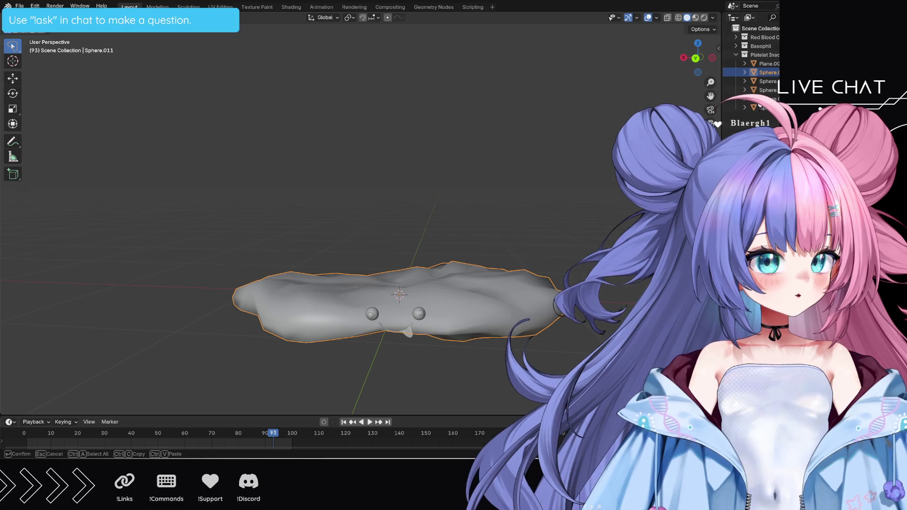
key("Return")
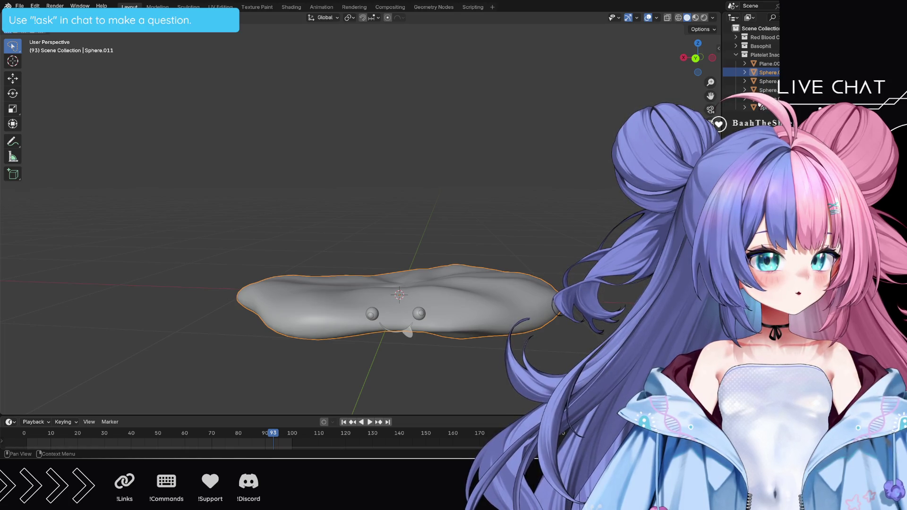
Step: Apply Sphere.011's modifier with Ctrl+A, then play the wobble in the Geometry Nodes workspace
key("ctrl+a")
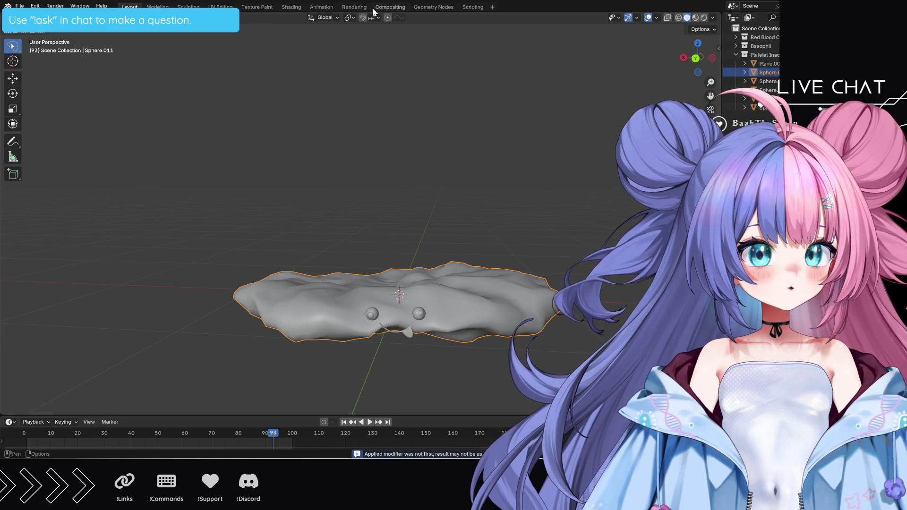
left_click(425, 7)
key("space")
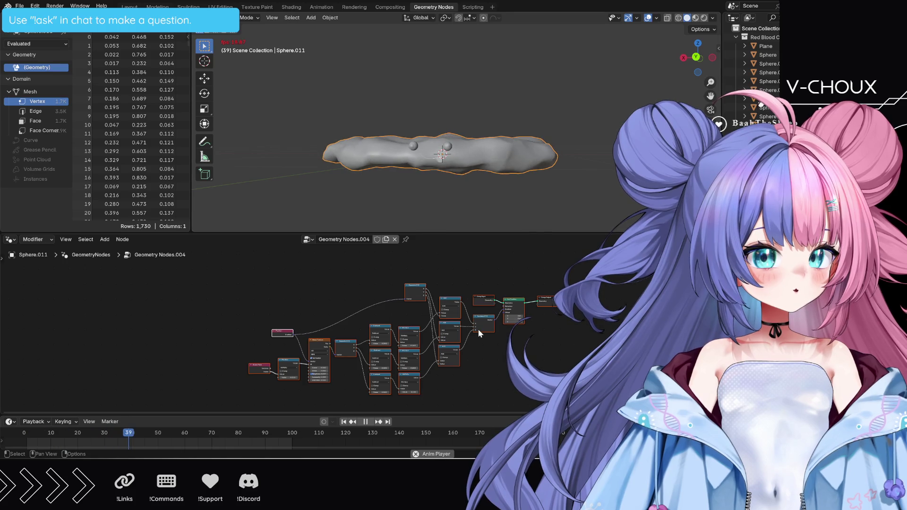
Step: Set both Subtract node values to 0.1
scroll(463, 345, "up", 1)
scroll(360, 331, "up", 2)
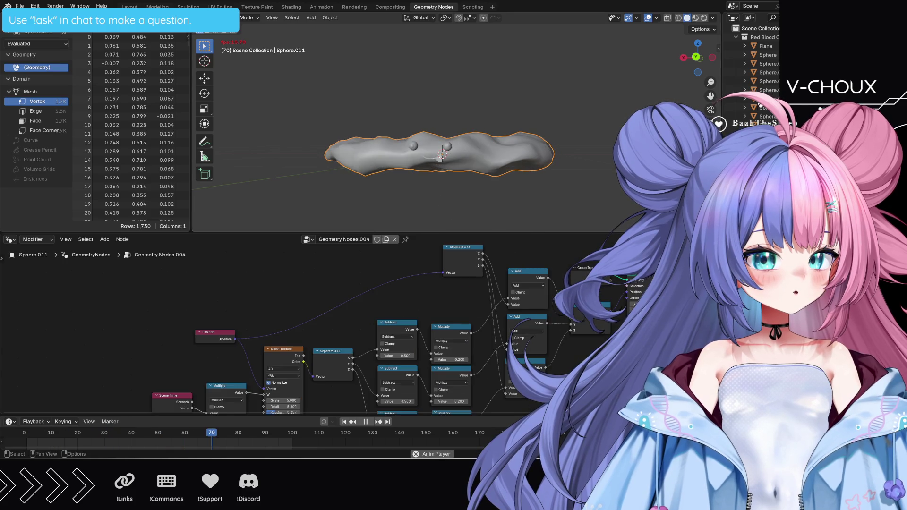
scroll(373, 383, "up", 2)
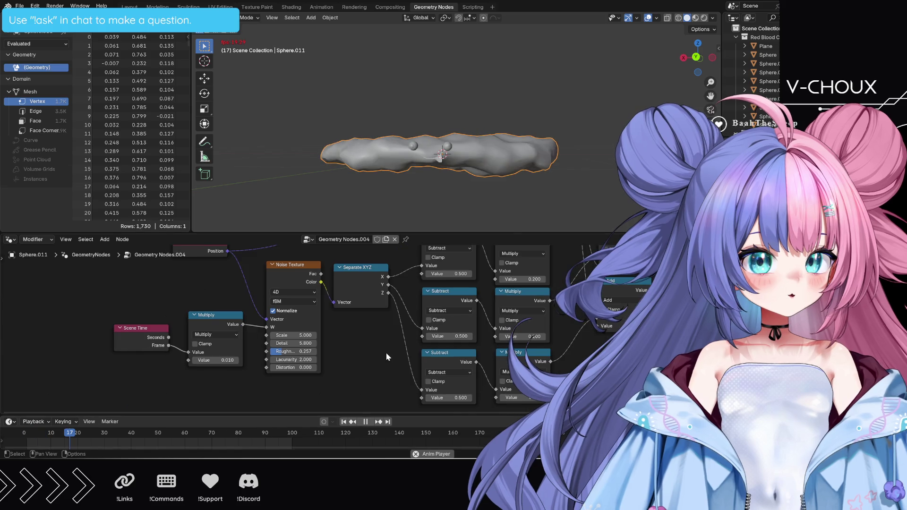
middle_click_drag(386, 356, 311, 367)
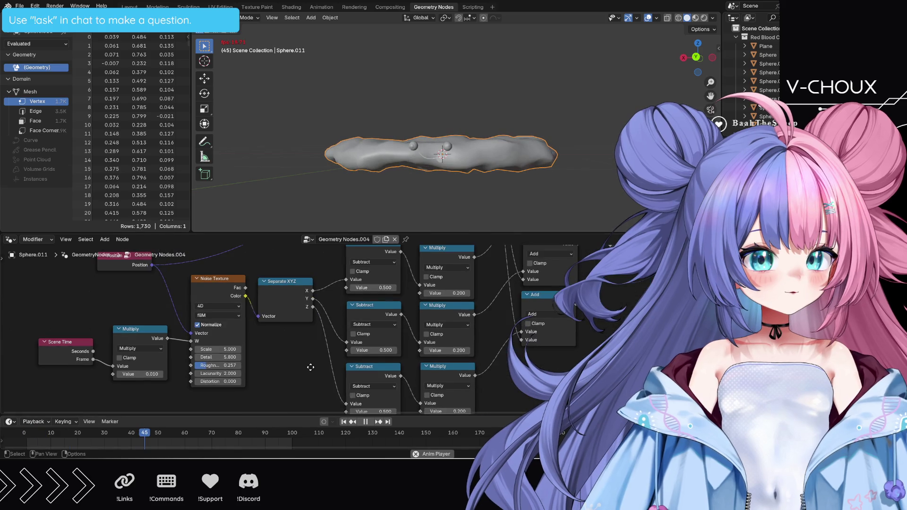
left_click(384, 288)
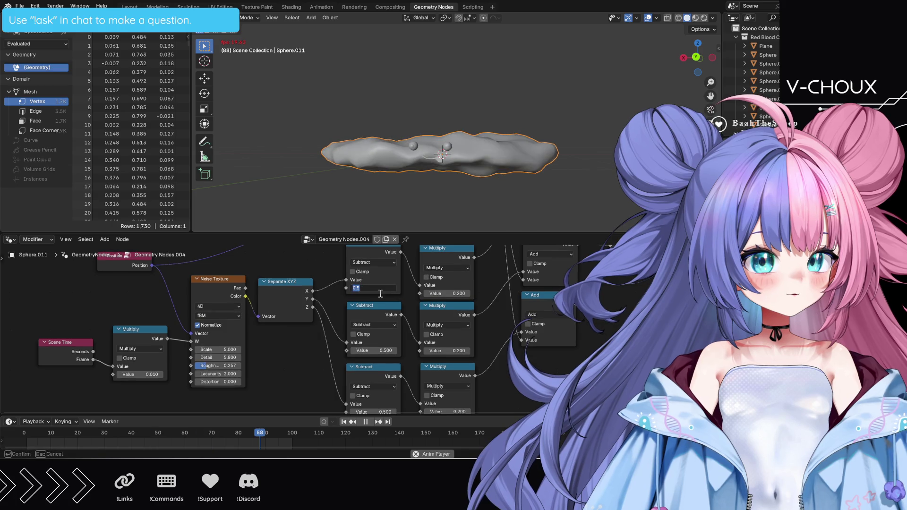
type("0.1")
key("Return")
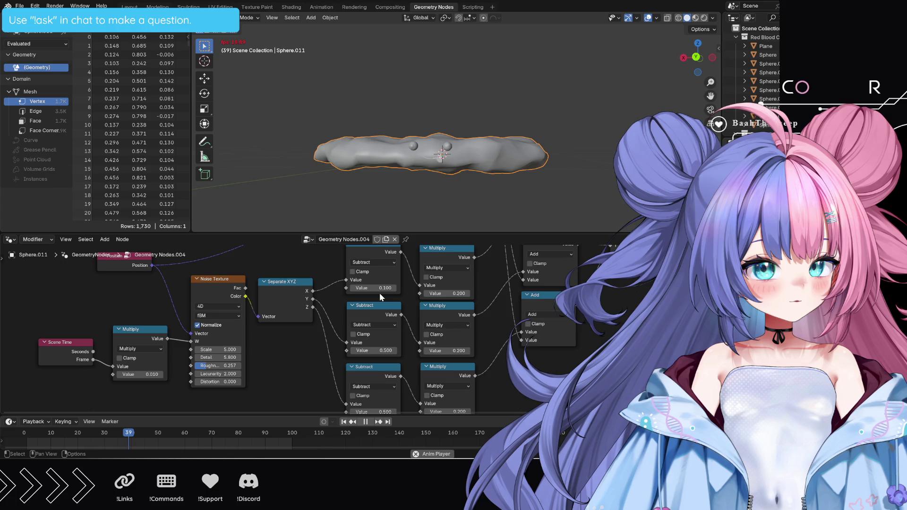
left_click(372, 350)
type("0.")
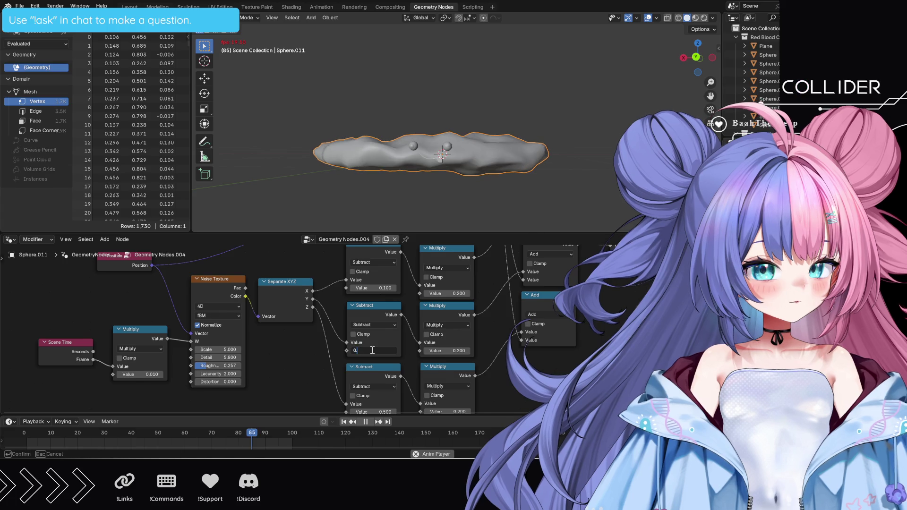
type("1")
key("Return")
scroll(383, 373, "down", 1)
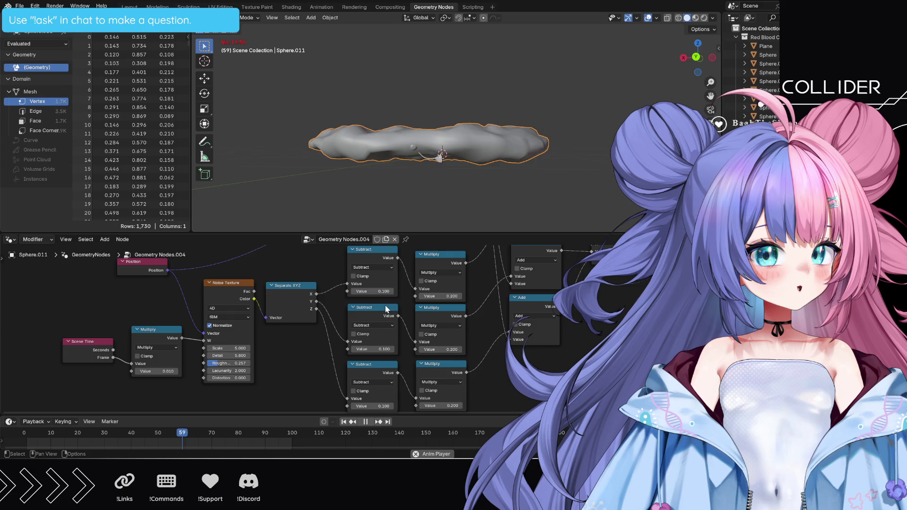
Step: Undo so the Subtract values stay 0.5 and the top two Multiply values read 0.1
key("ctrl+z")
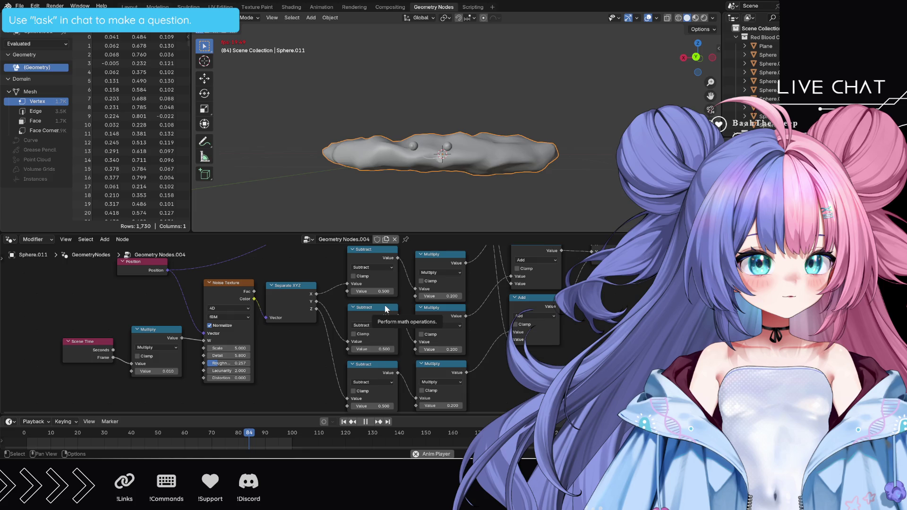
key("ctrl+z")
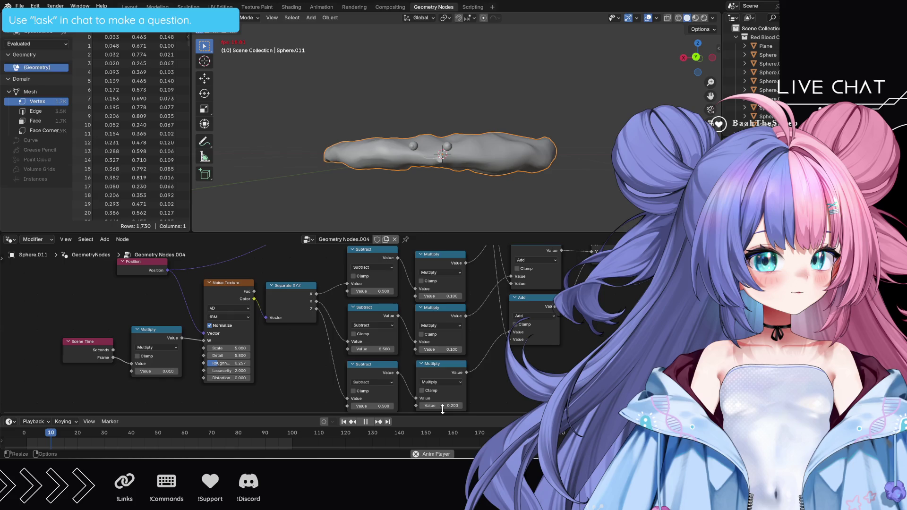
middle_click_drag(443, 409, 430, 508)
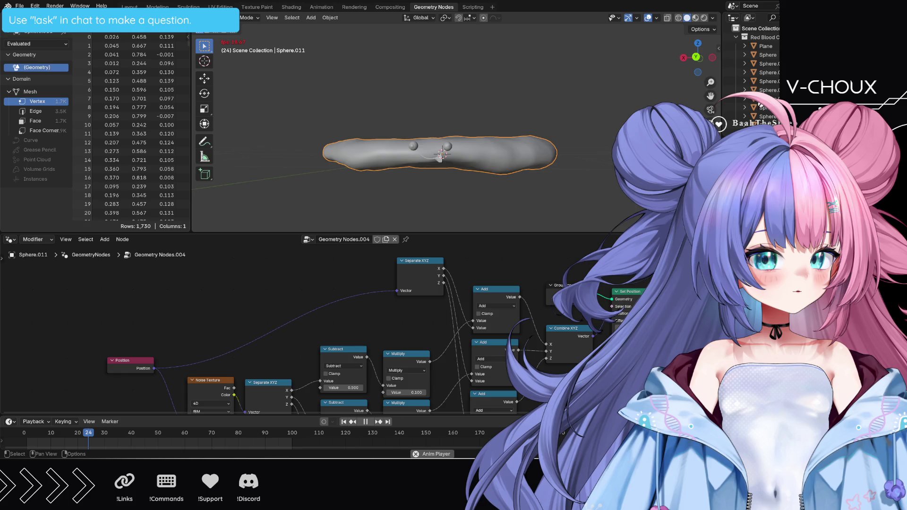
middle_click_drag(591, 392, 555, 341)
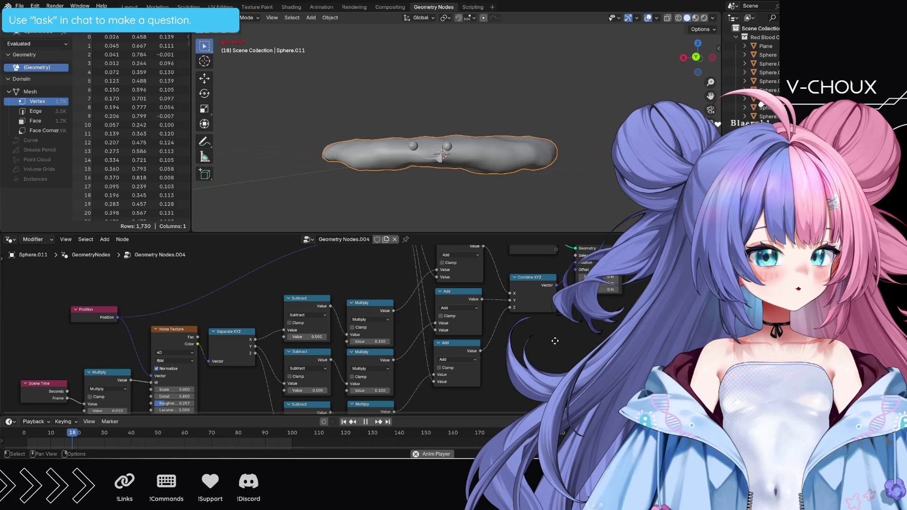
middle_click_drag(555, 341, 575, 360)
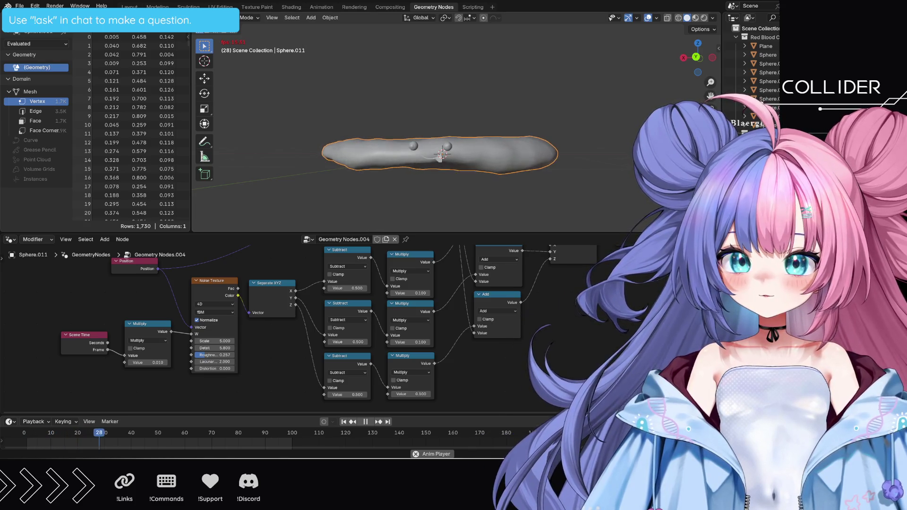
Step: Set the Noise Texture Scale to 10
left_click(216, 340)
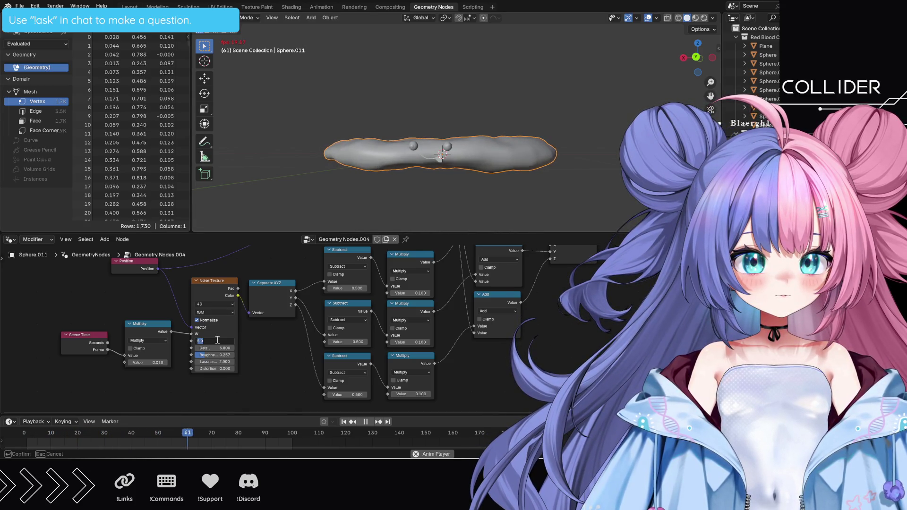
type("0")
key("Return")
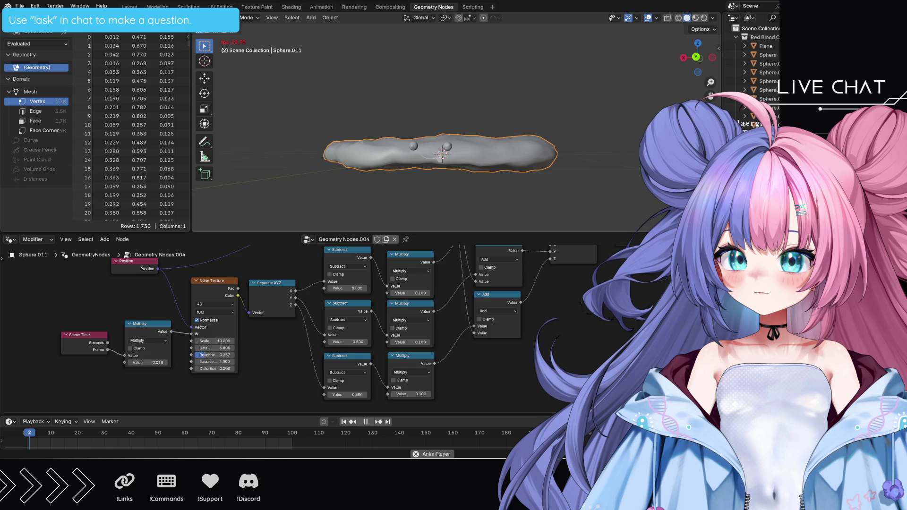
Step: Set the time Multiply node's value to 0.005, cancelling a later re-edit
left_click(152, 362)
type("0.0")
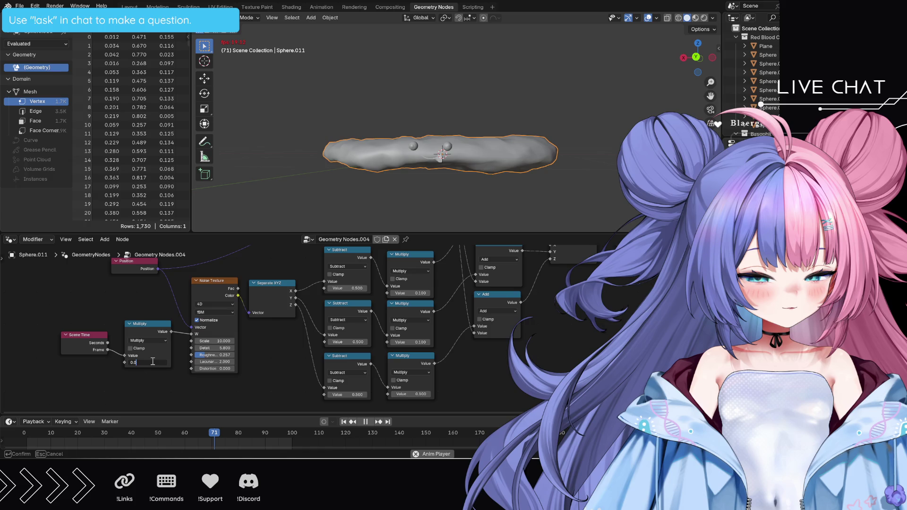
type("05")
key("Return")
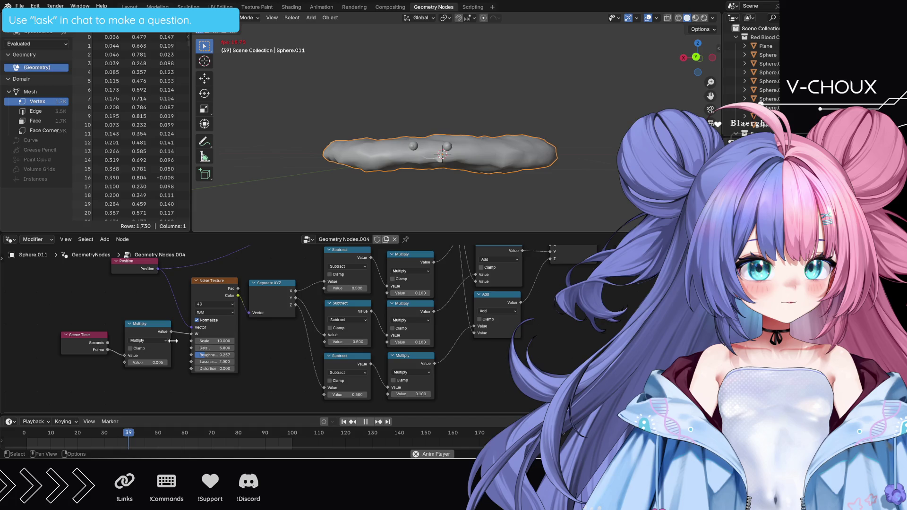
key("ctrl+v")
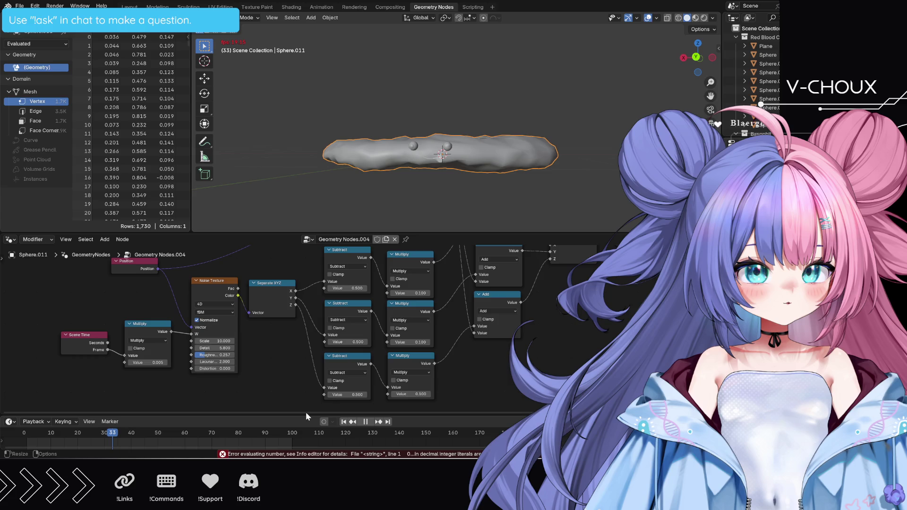
left_click(150, 362)
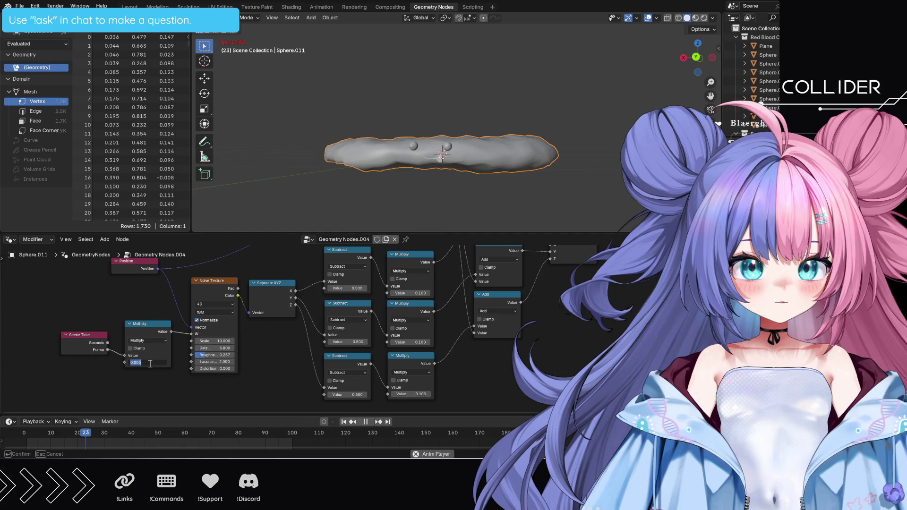
type("0")
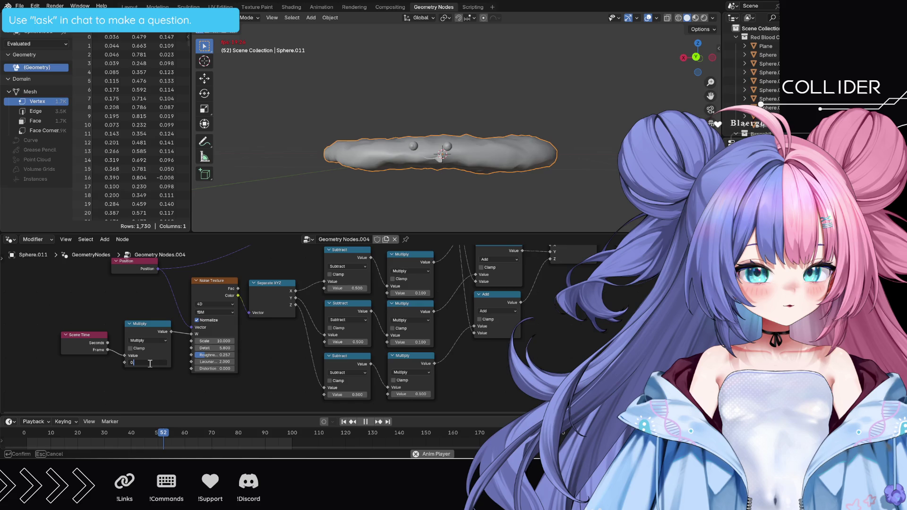
key("Escape")
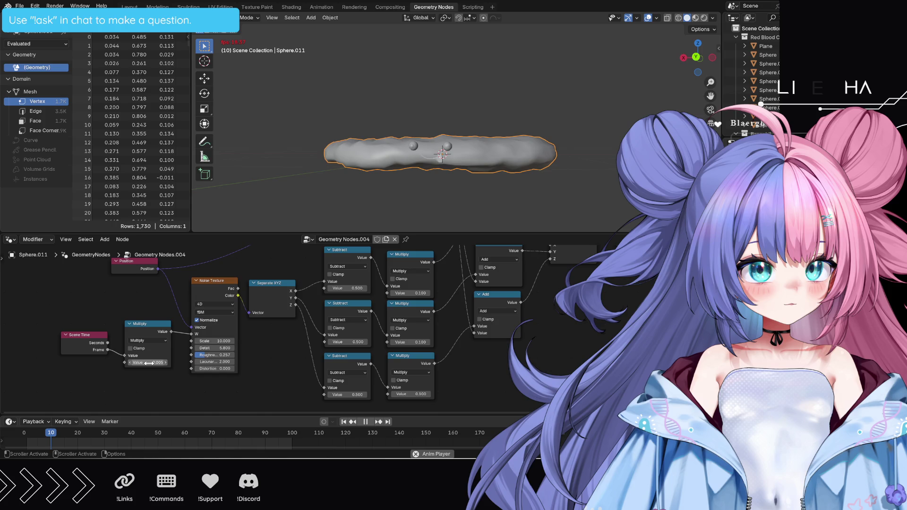
Step: Orbit around the wobbling cell to a lower, side-on view
middle_click_drag(467, 161, 475, 180)
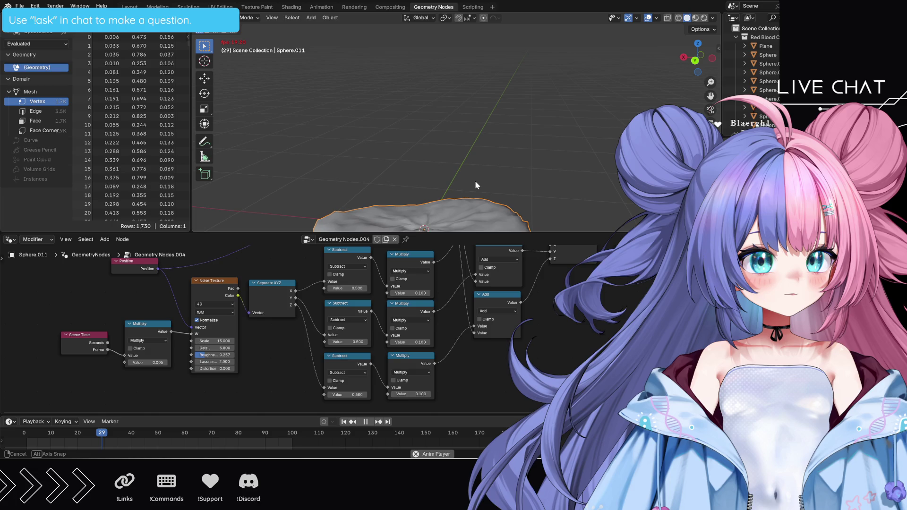
middle_click_drag(474, 181, 409, 185)
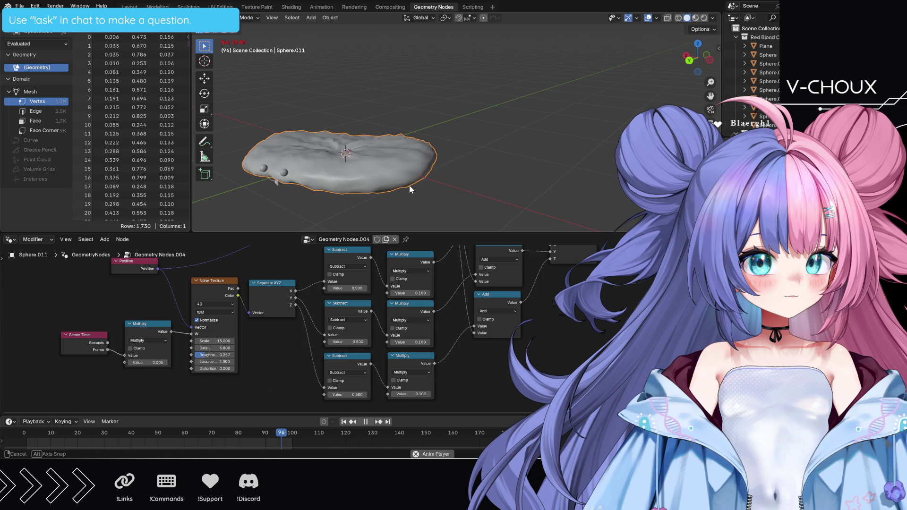
scroll(432, 197, "up", 3)
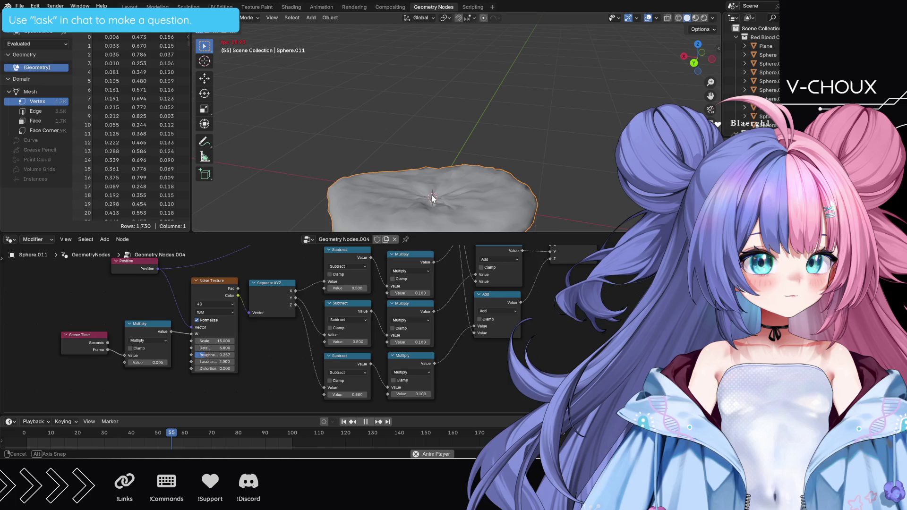
middle_click_drag(431, 198, 434, 156)
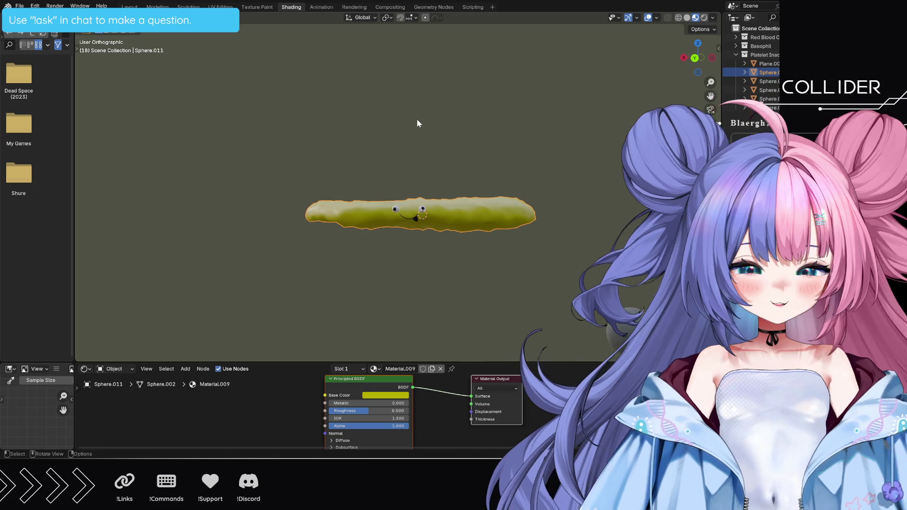
Step: Stop playback, then zoom out and pan until the yellow blob and white cell both show
key("space")
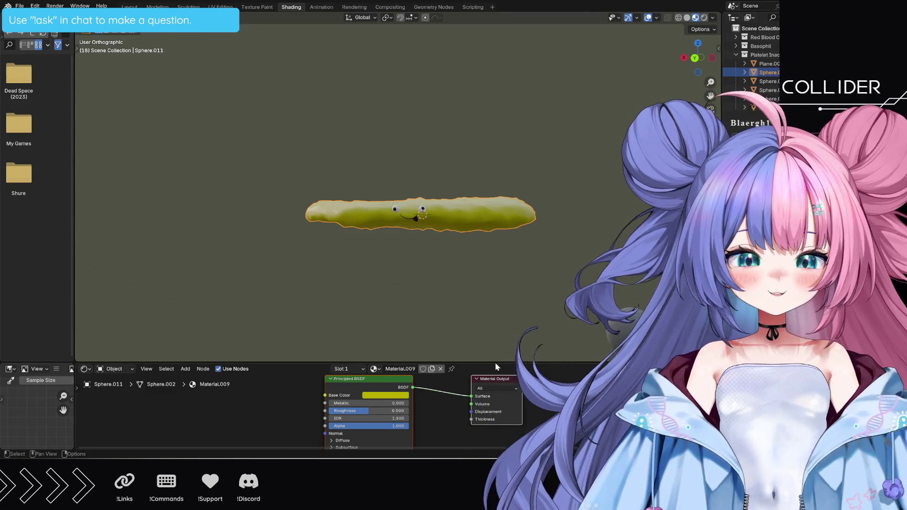
scroll(414, 288, "down", 10)
scroll(412, 287, "down", 5)
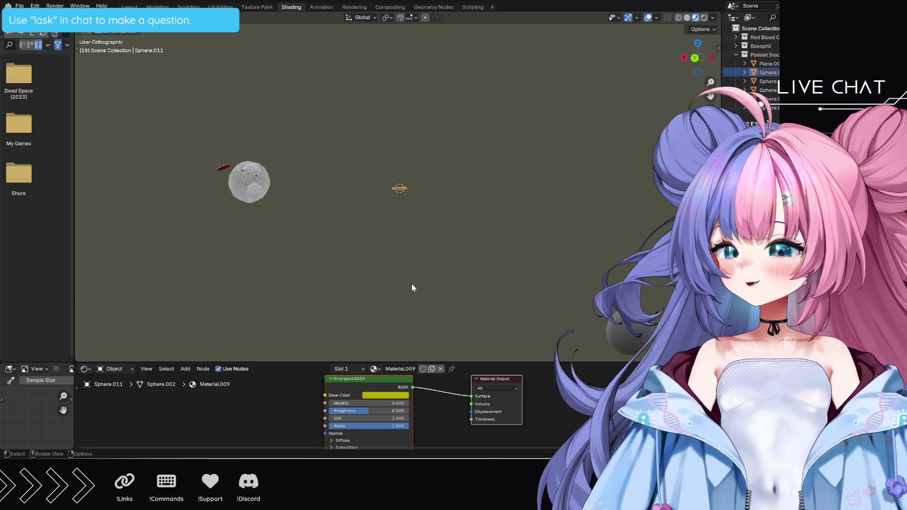
scroll(411, 287, "up", 12)
scroll(412, 287, "up", 8)
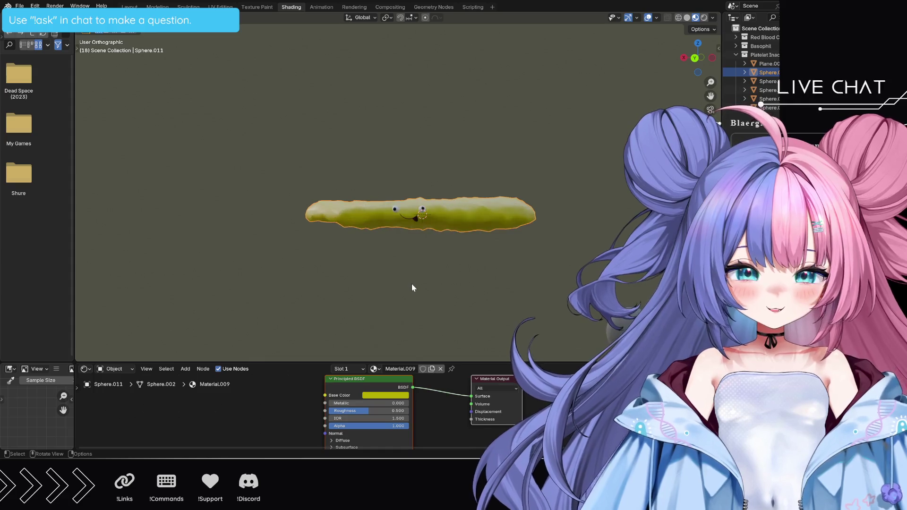
middle_click_drag(436, 299, 421, 286, "shift")
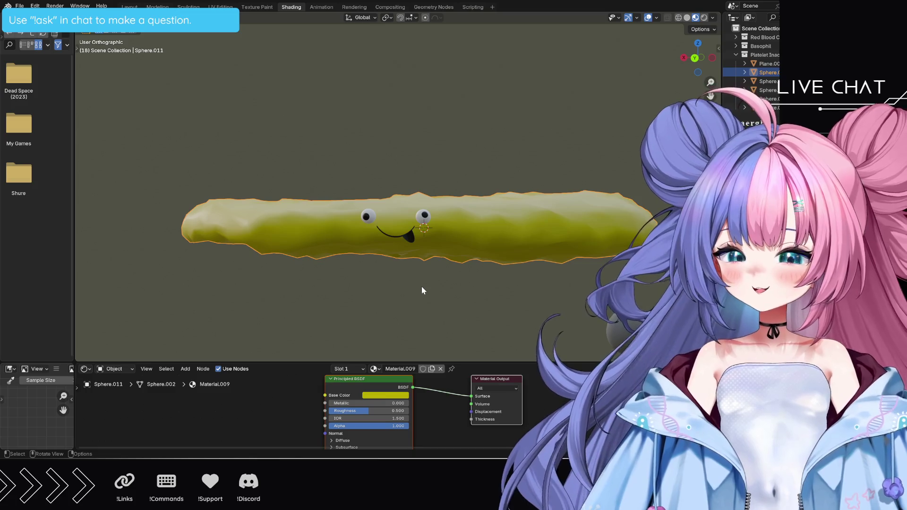
scroll(417, 290, "down", 8)
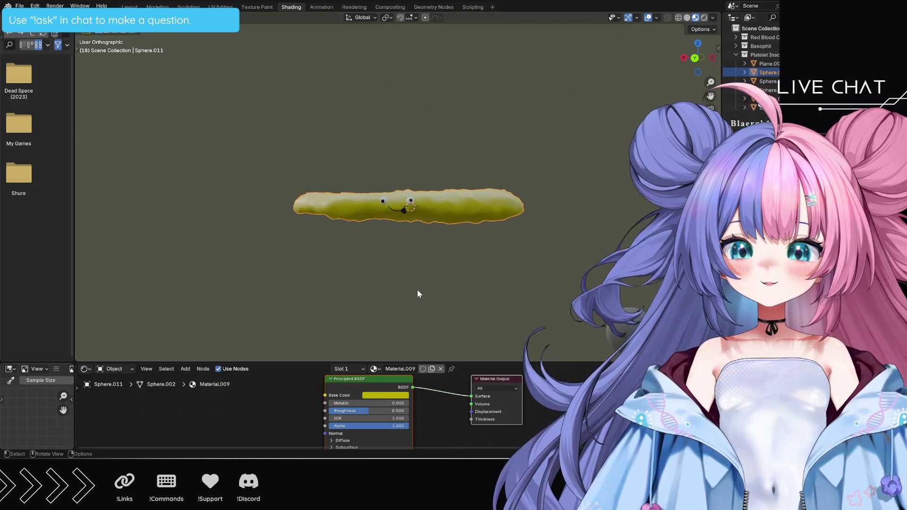
scroll(406, 289, "down", 8)
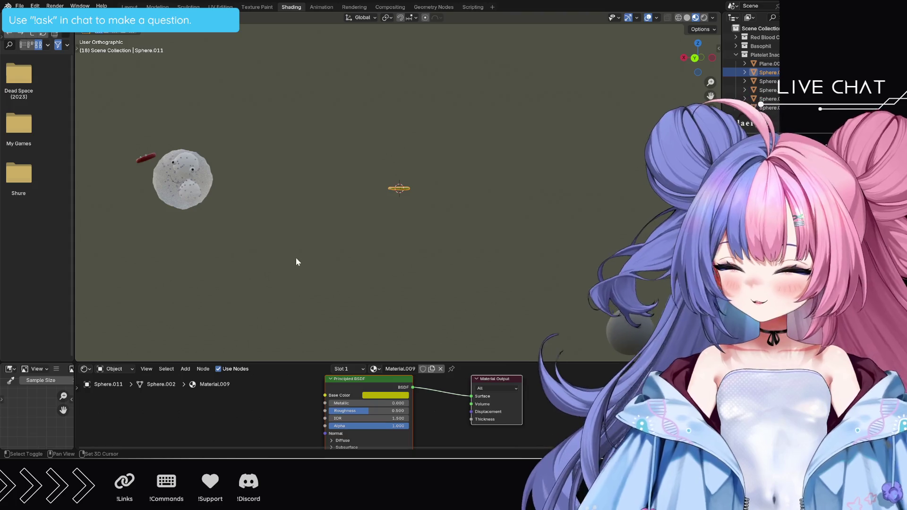
Step: Orbit and zoom around the white cell, then return to the Geometry Nodes workspace
middle_click_drag(298, 260, 421, 294, "shift")
scroll(422, 293, "up", 9)
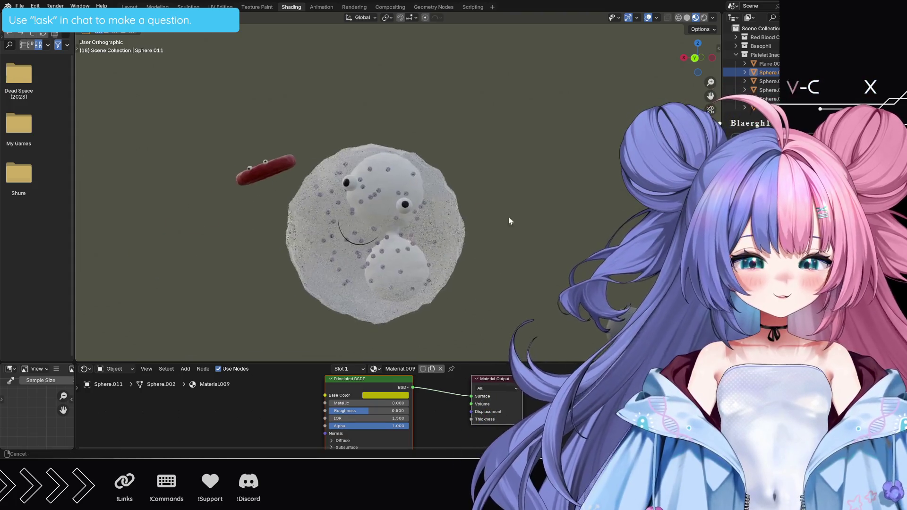
mouse_move(319, 206)
middle_mouse_down()
mouse_move(290, 188)
mouse_move(171, 162)
middle_mouse_up()
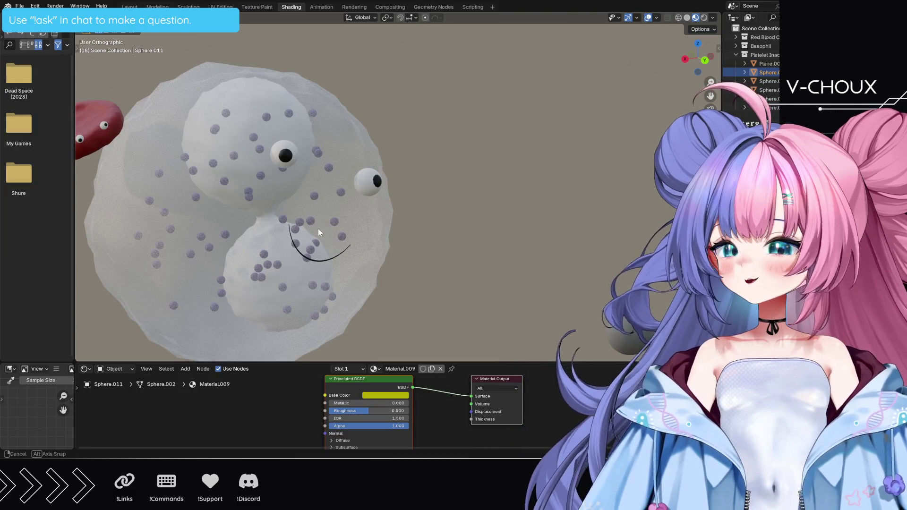
mouse_move(318, 229)
middle_mouse_down()
mouse_move(265, 215)
mouse_move(400, 250)
mouse_move(407, 236)
mouse_move(389, 239)
mouse_move(448, 183)
mouse_move(511, 236)
middle_mouse_up()
scroll(400, 250, "down", 6)
scroll(451, 188, "up", 8)
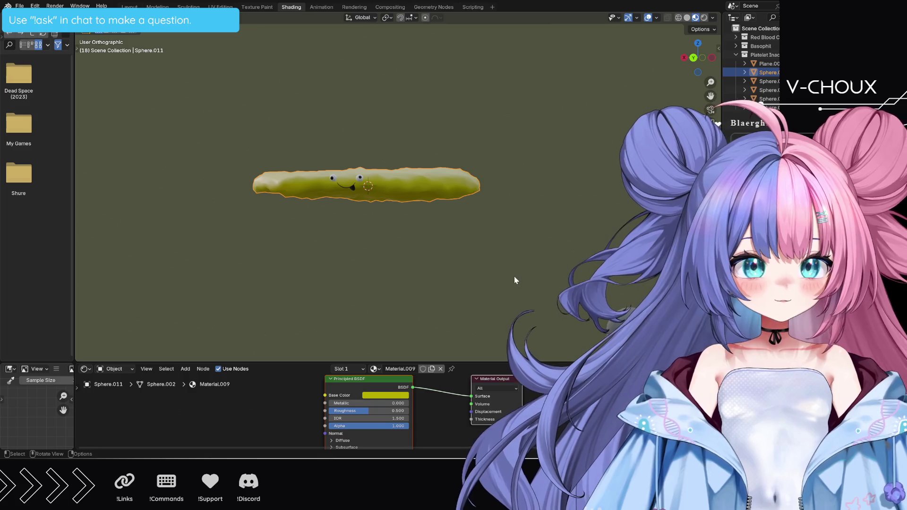
mouse_move(514, 276)
middle_mouse_down()
mouse_move(472, 240)
mouse_move(480, 245)
middle_mouse_up()
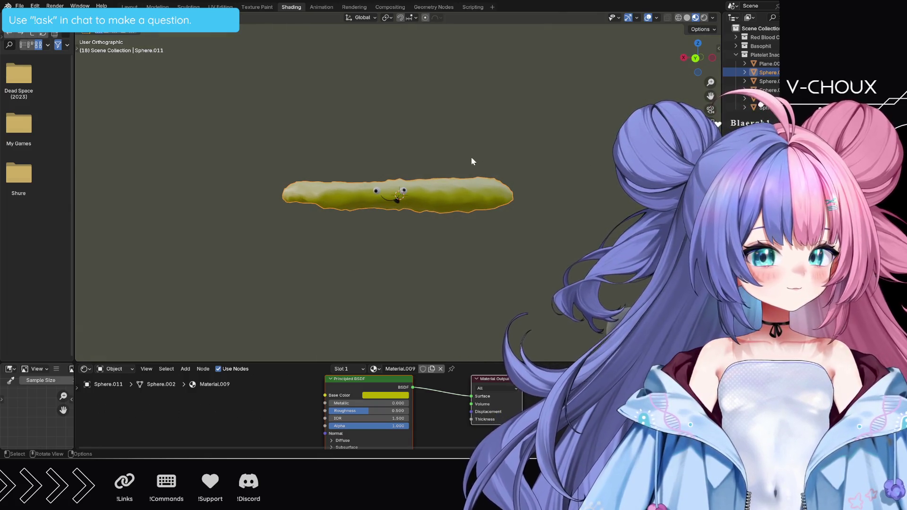
left_click(431, 7)
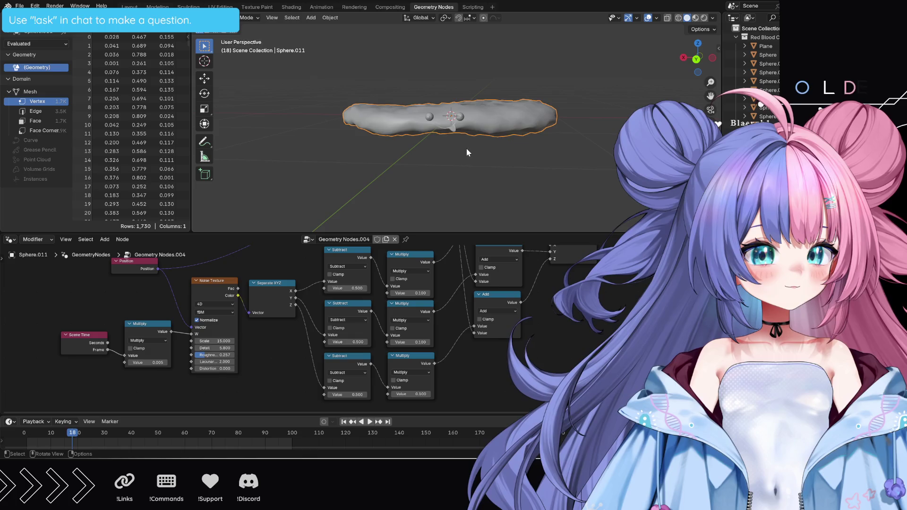
Step: With the wobble playing, set the top Subtract node to 0.5, then stop and go to Compositing
key("space")
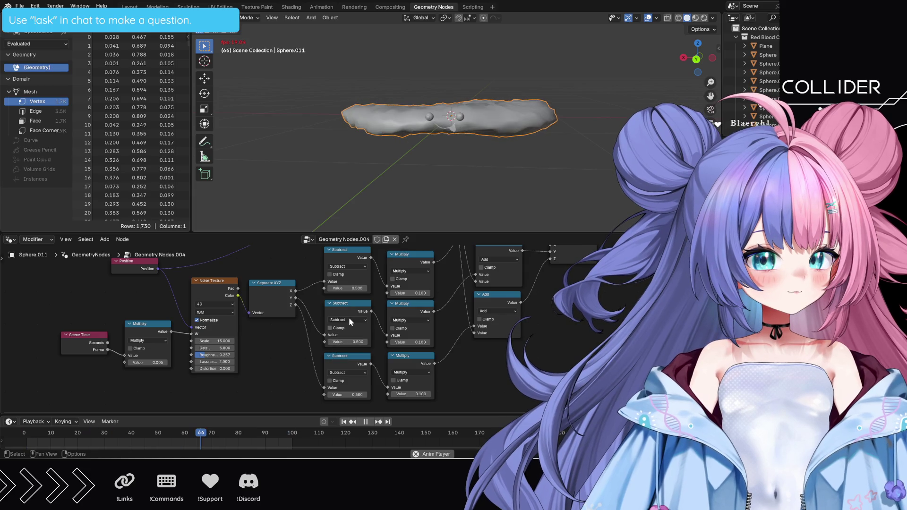
left_click(342, 288)
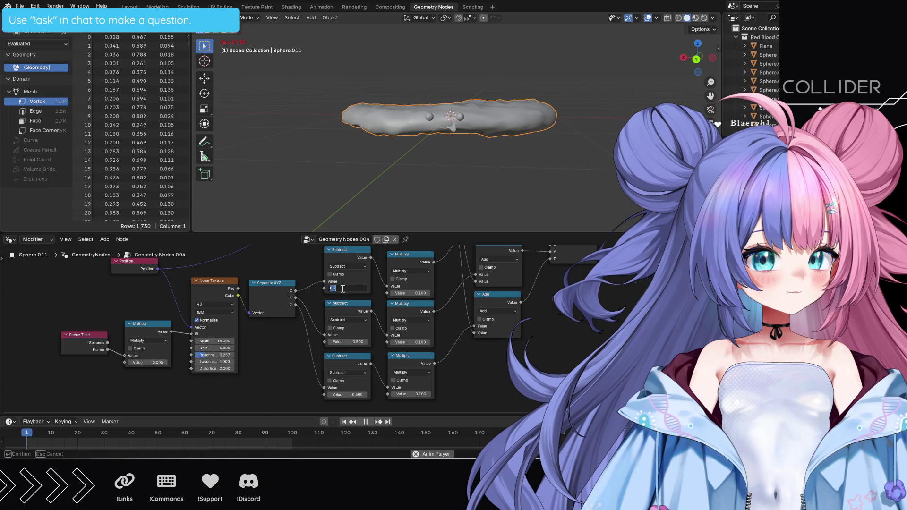
type("0.")
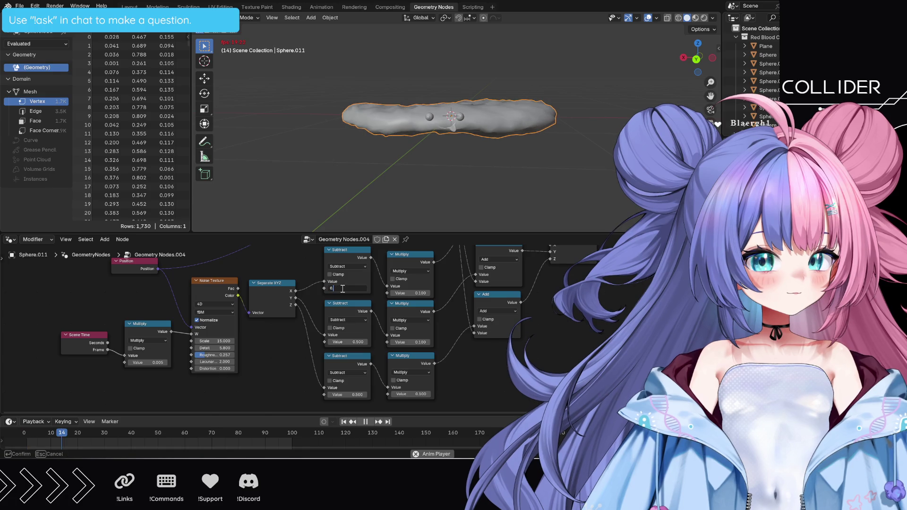
type("5")
key("Return")
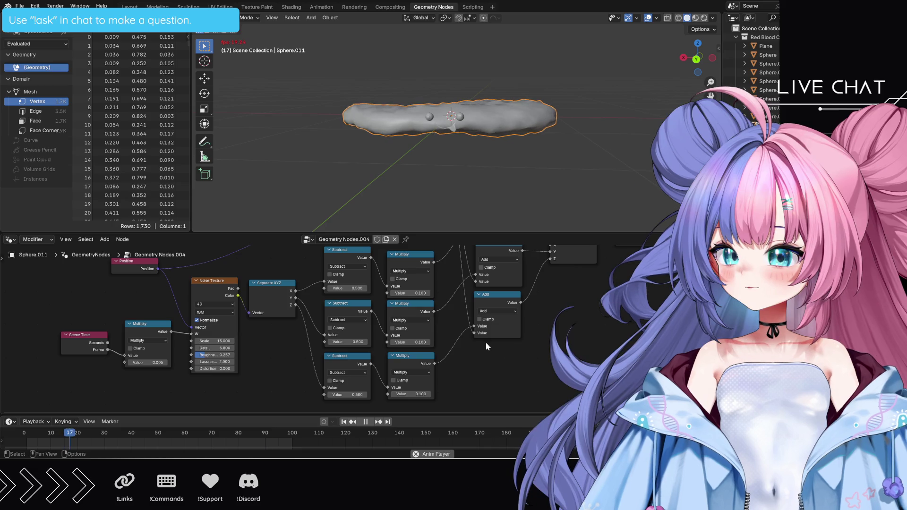
key("space")
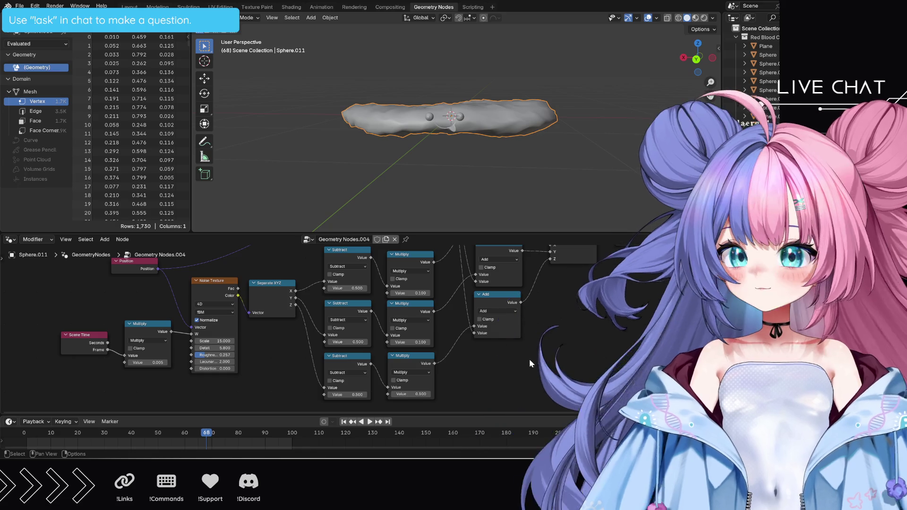
middle_click_drag(528, 359, 529, 367)
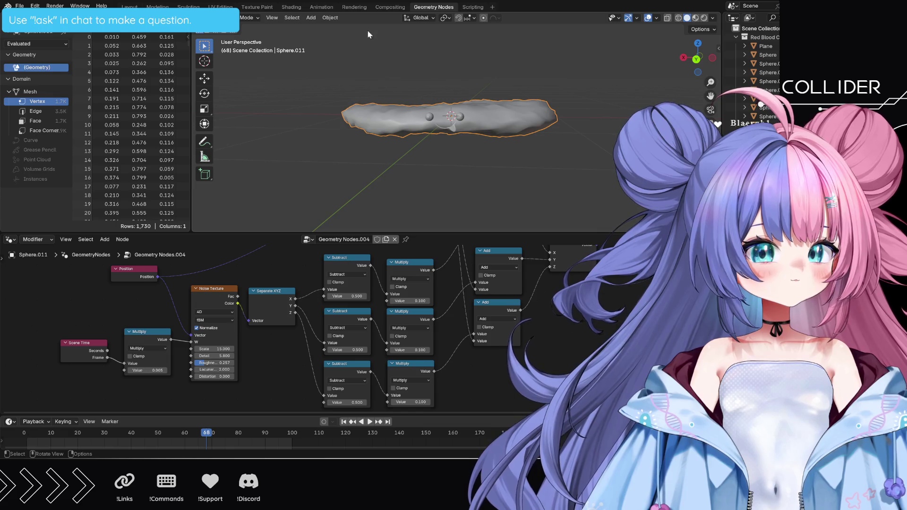
left_click(384, 7)
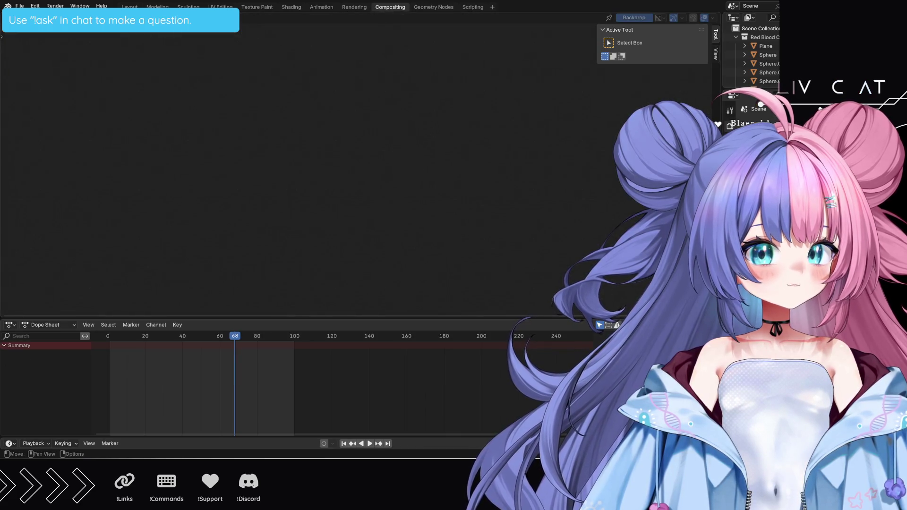
Step: Orbit over the blob in Layout, then tilt the Modeling edit-mode view toward the mesh pole
left_click(157, 7)
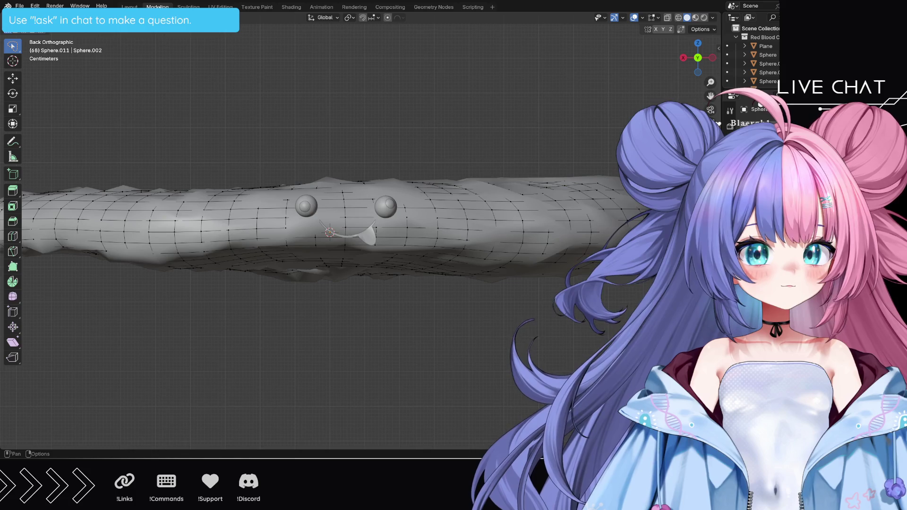
left_click(129, 6)
scroll(372, 196, "down", 4)
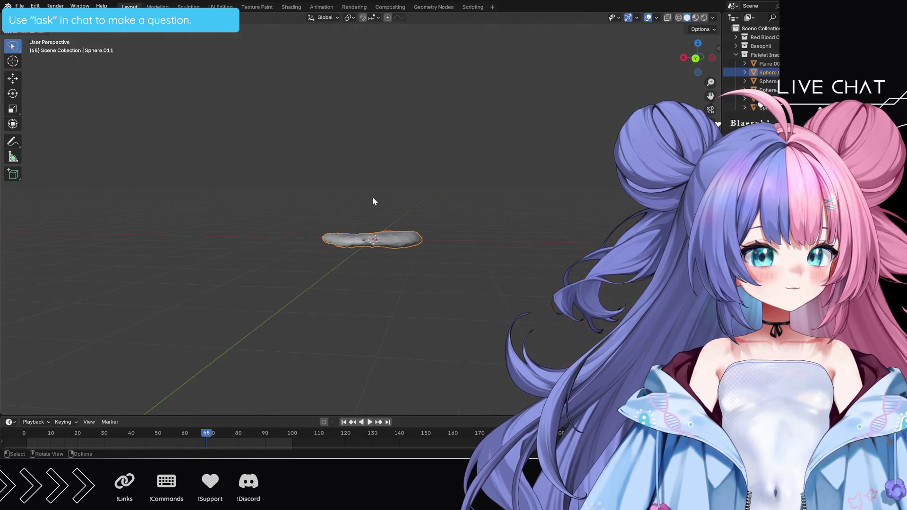
scroll(484, 265, "up", 4)
mouse_move(546, 286)
middle_mouse_down()
mouse_move(544, 278)
mouse_move(567, 293)
middle_mouse_up()
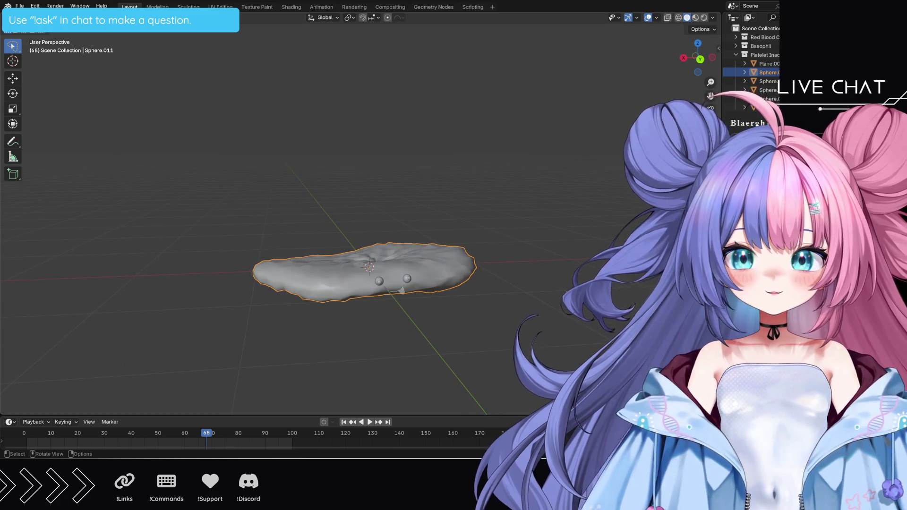
mouse_move(568, 294)
middle_mouse_down()
mouse_move(555, 347)
mouse_move(548, 330)
middle_mouse_up()
left_click(158, 7)
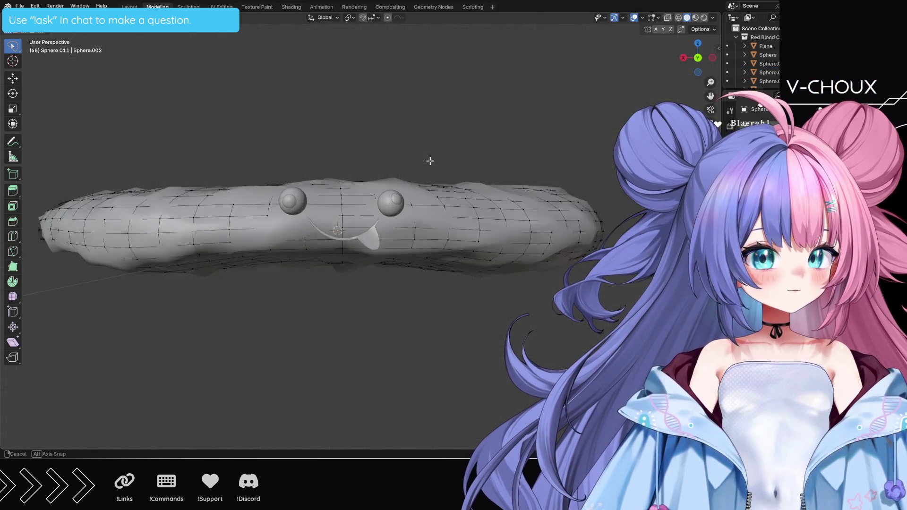
mouse_move(430, 159)
middle_mouse_down()
mouse_move(455, 263)
mouse_move(495, 282)
mouse_move(442, 228)
mouse_move(455, 209)
middle_mouse_up()
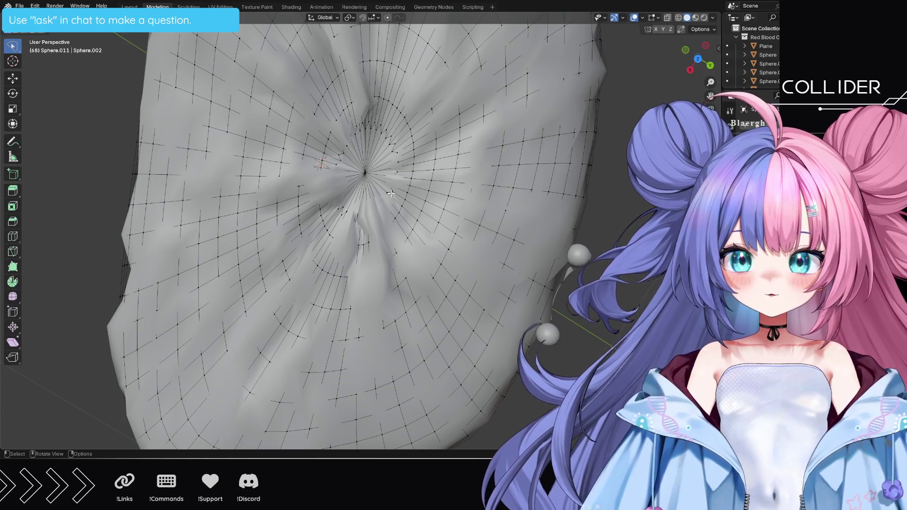
Step: Dissolve the central pole vertex of Sphere.011 into a single face
left_click(365, 174)
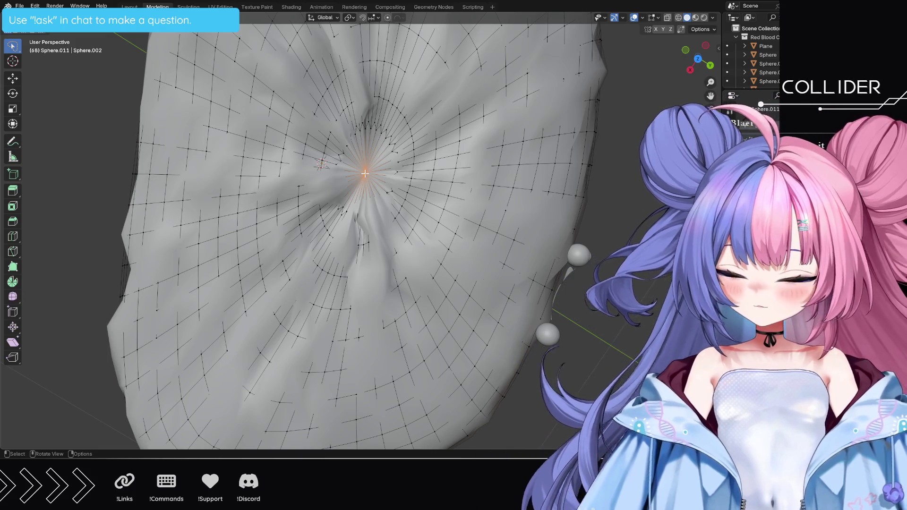
key("x")
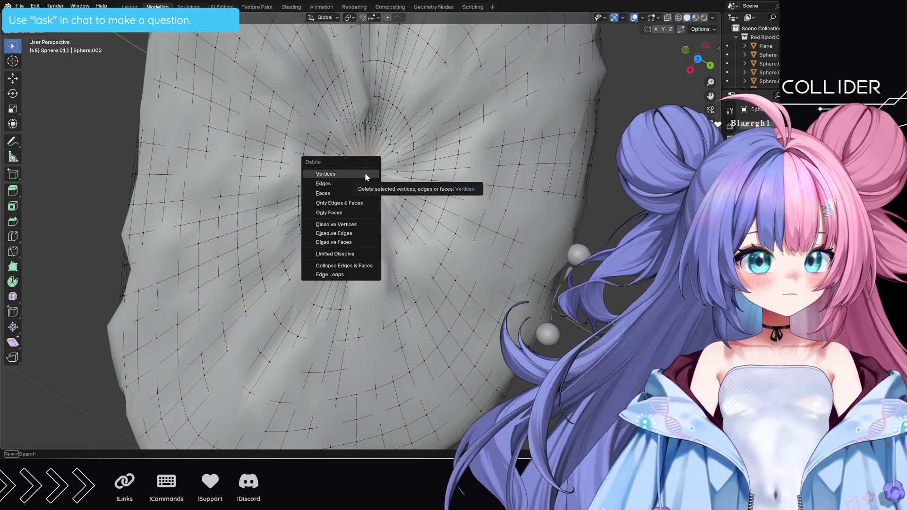
left_click(351, 228)
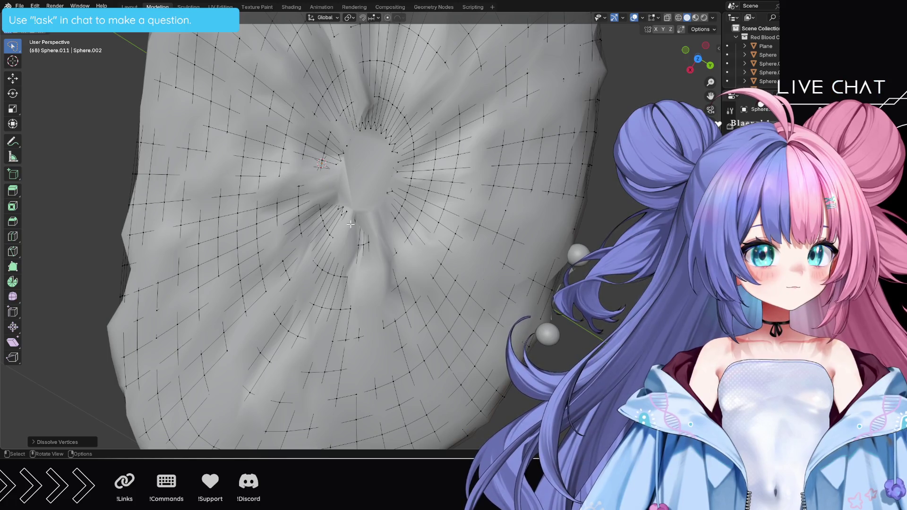
mouse_move(351, 227)
middle_mouse_down()
mouse_move(376, 228)
mouse_move(466, 172)
mouse_move(309, 121)
middle_mouse_up()
Step: Play the animation in edit and object mode to check the dissolved pole, then resume editing
key("space")
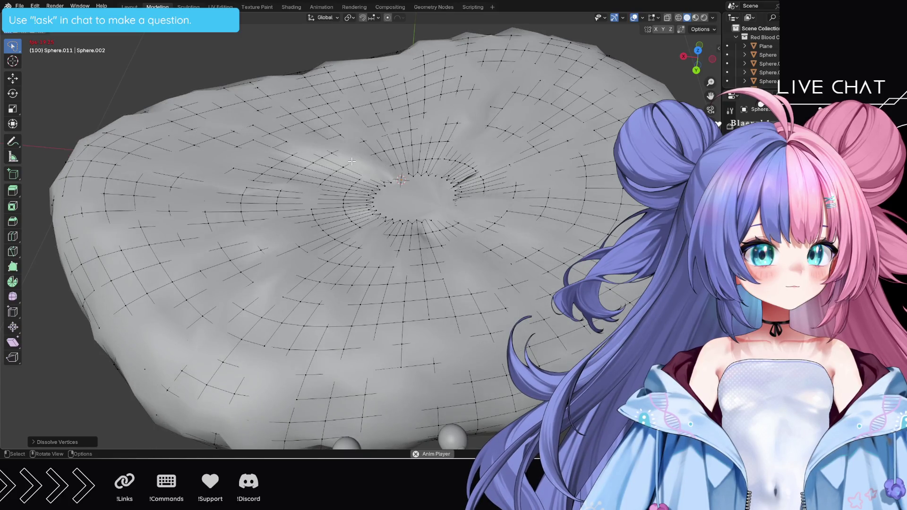
key("space")
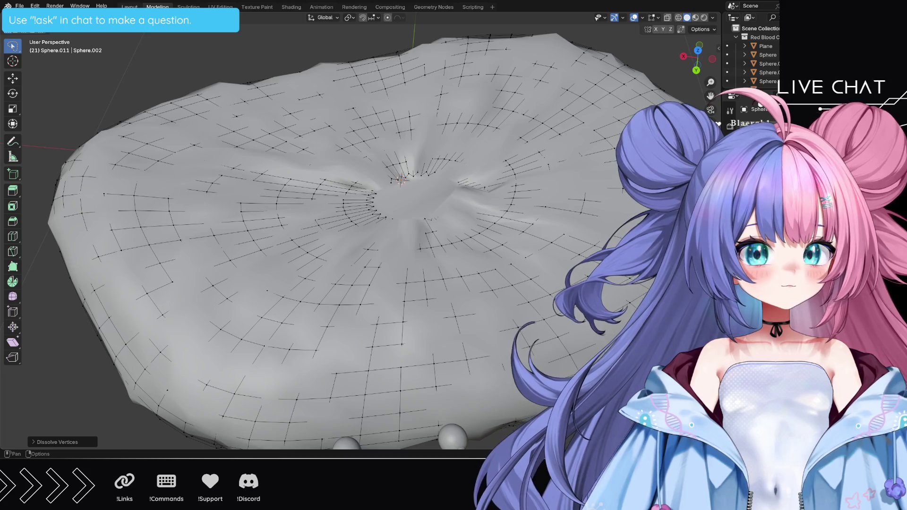
key("ctrl+Page_Up")
key("space")
middle_click_drag(490, 274, 541, 292)
key("space")
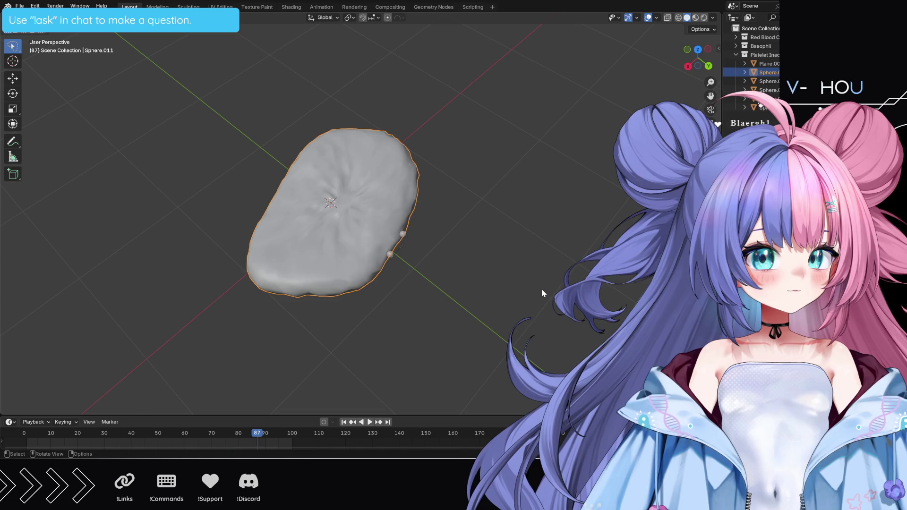
key("ctrl+Page_Down")
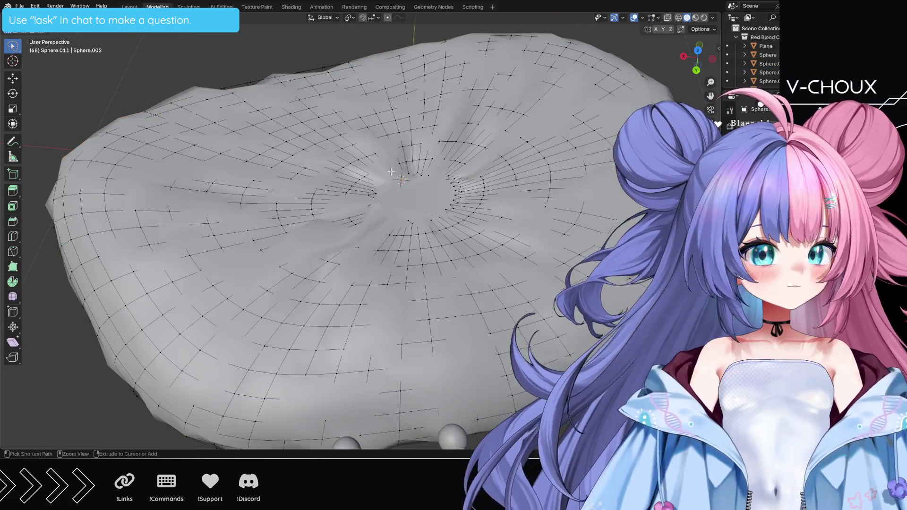
Step: Select the centre pole vertex up close and show the mesh without its noise distortion
left_click(413, 199)
middle_click_drag(412, 213, 467, 255)
scroll(470, 258, "up", 5)
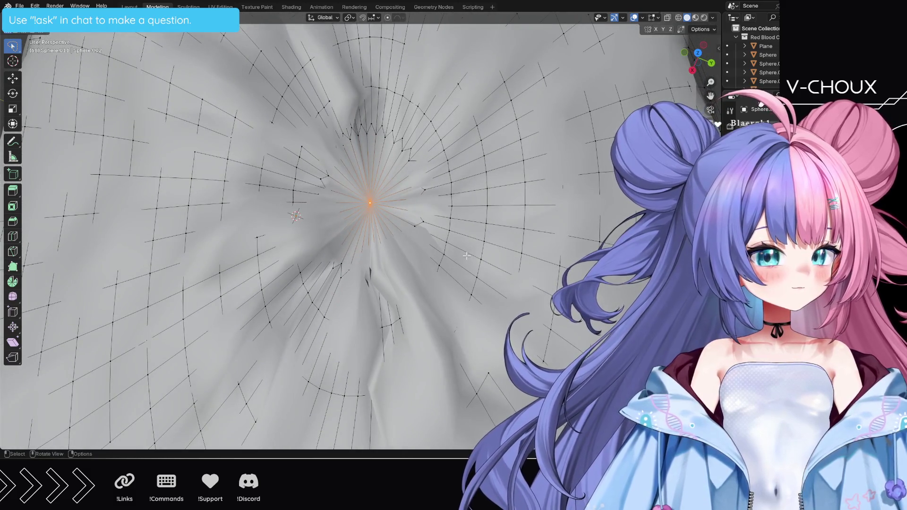
key("ctrl+z")
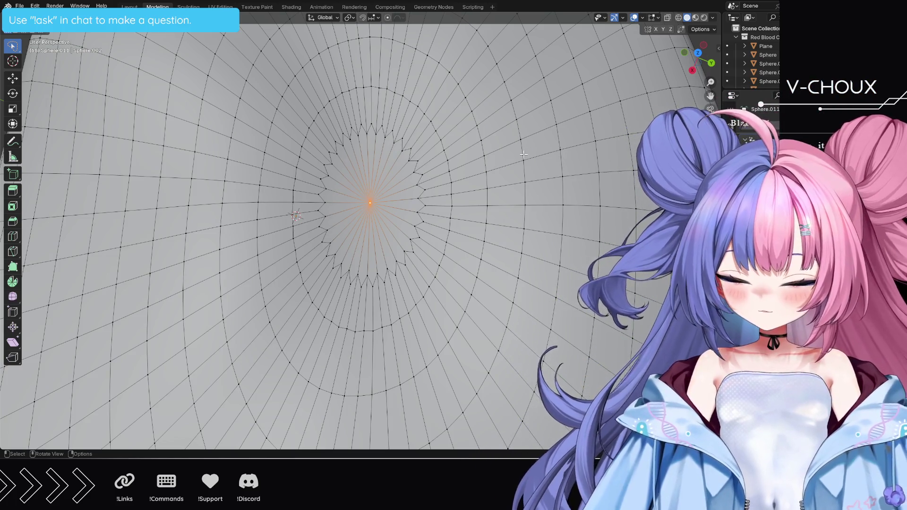
Step: Dissolve the centre vertex into one face and lasso the vertices at the top of the hole
key("x")
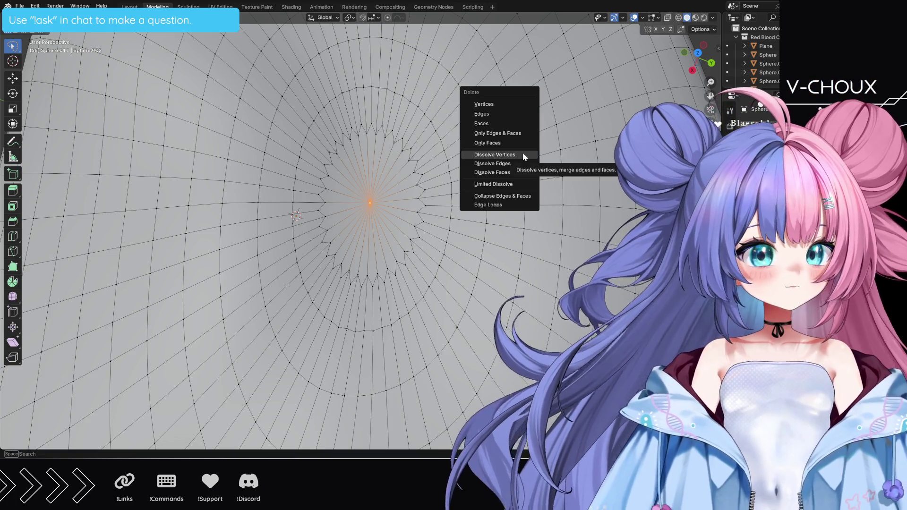
left_click(523, 153)
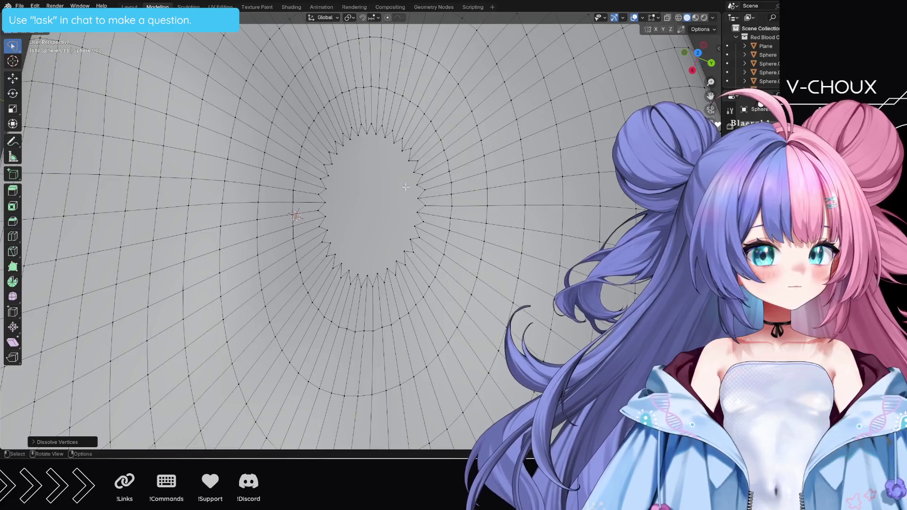
scroll(395, 189, "up", 2)
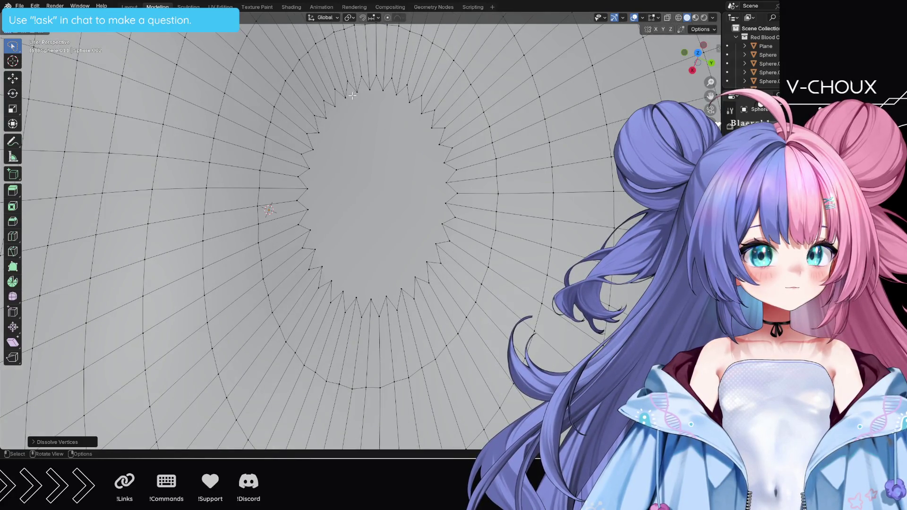
scroll(352, 97, "up", 1)
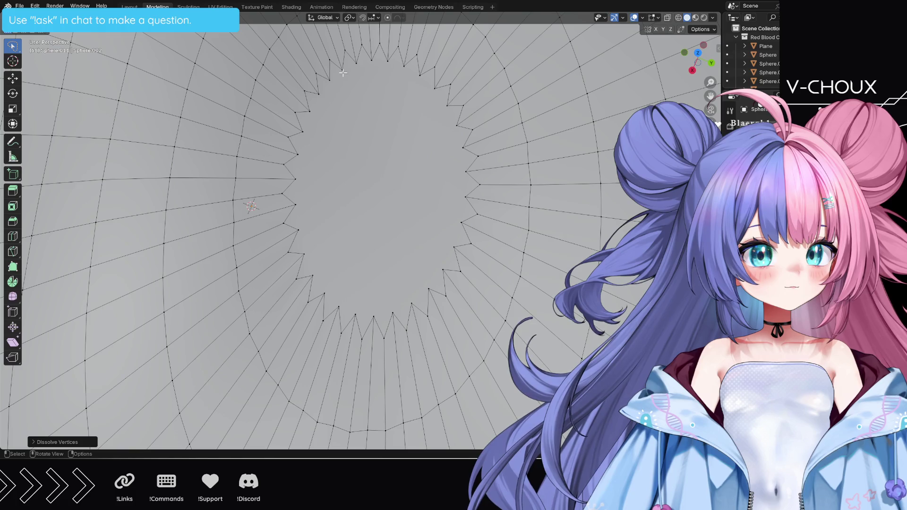
mouse_move(343, 72)
left_mouse_down()
mouse_move(347, 52)
mouse_move(328, 65)
left_mouse_up()
Step: Merge adjacent vertex clusters along the top of the opening's rim at their centre
key("m")
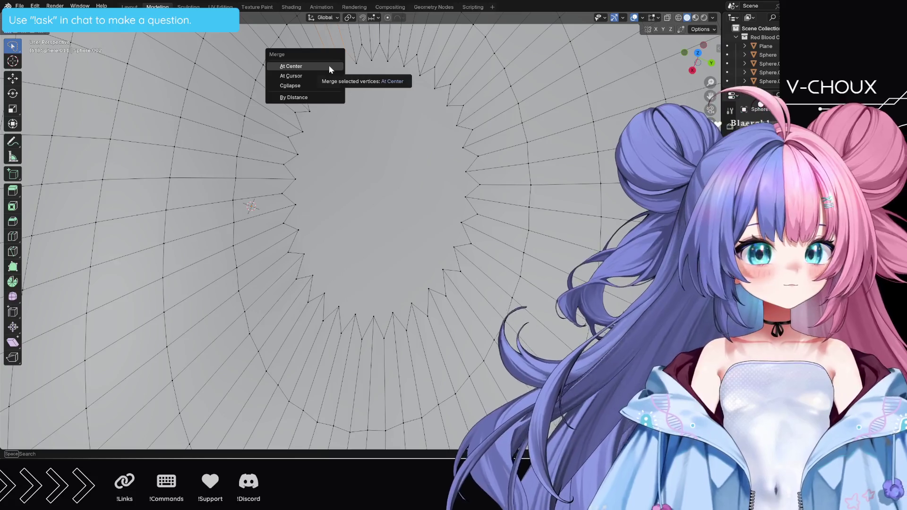
left_click(330, 69)
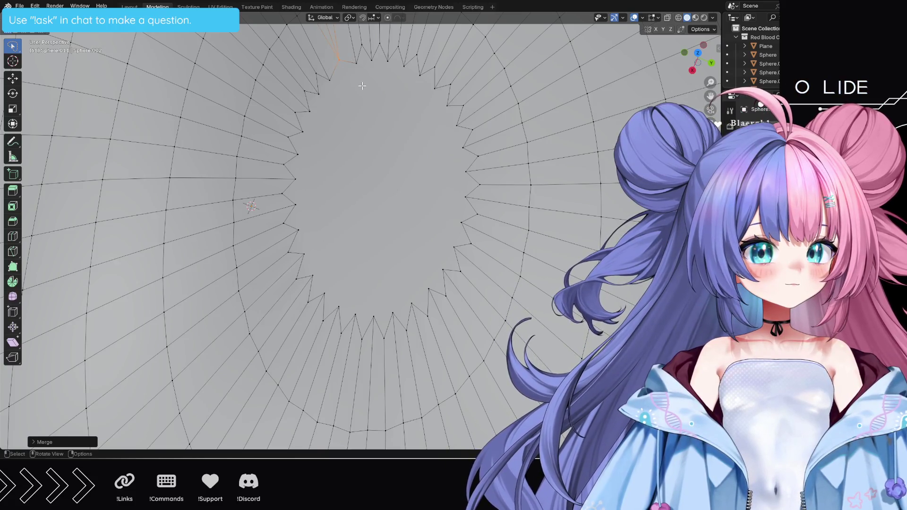
scroll(362, 86, "down", 3)
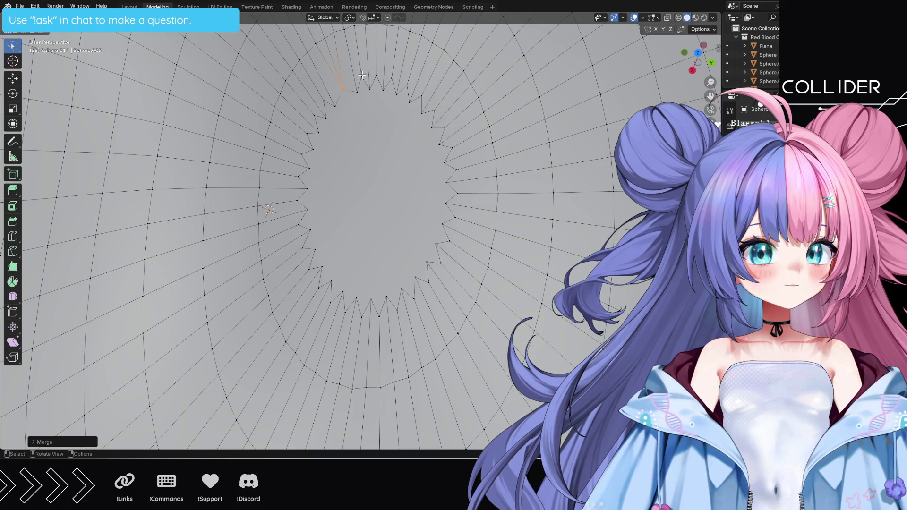
left_click(362, 75)
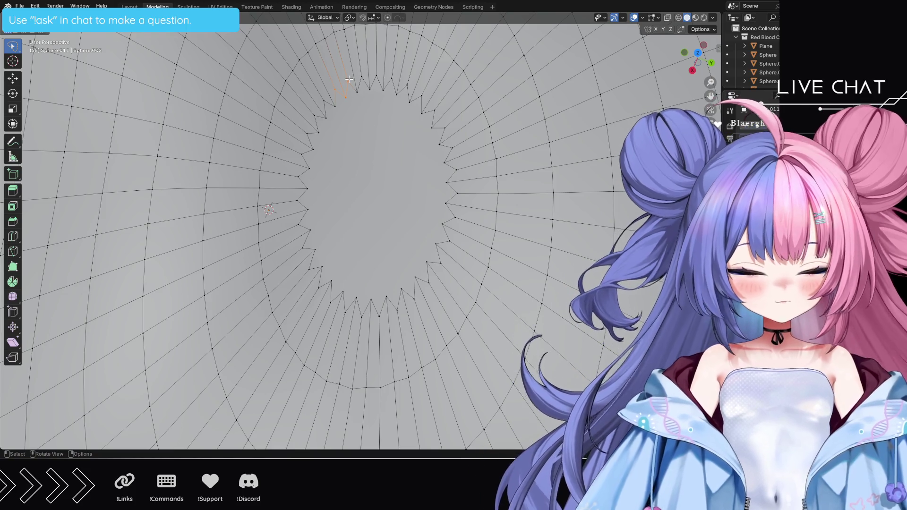
key("m")
left_click(349, 79)
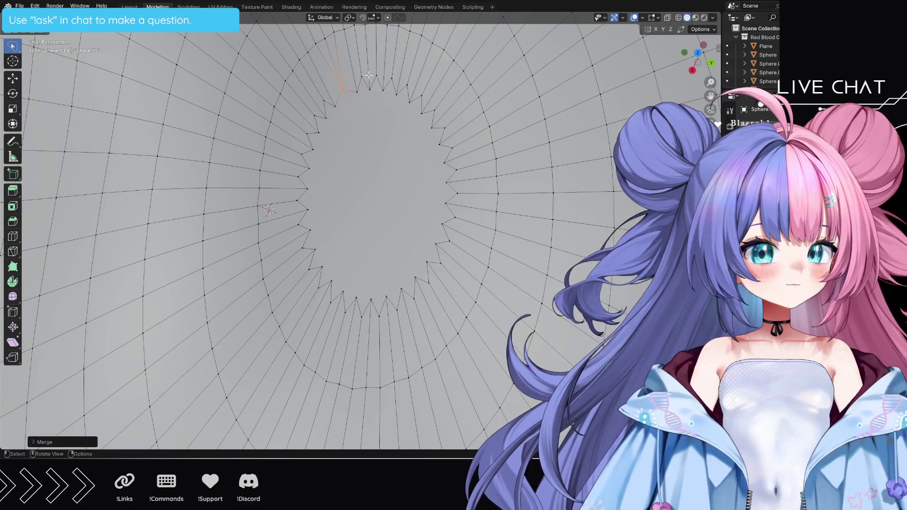
left_click_drag(368, 75, 372, 80)
key("m")
left_click(379, 73)
scroll(385, 90, "up", 3)
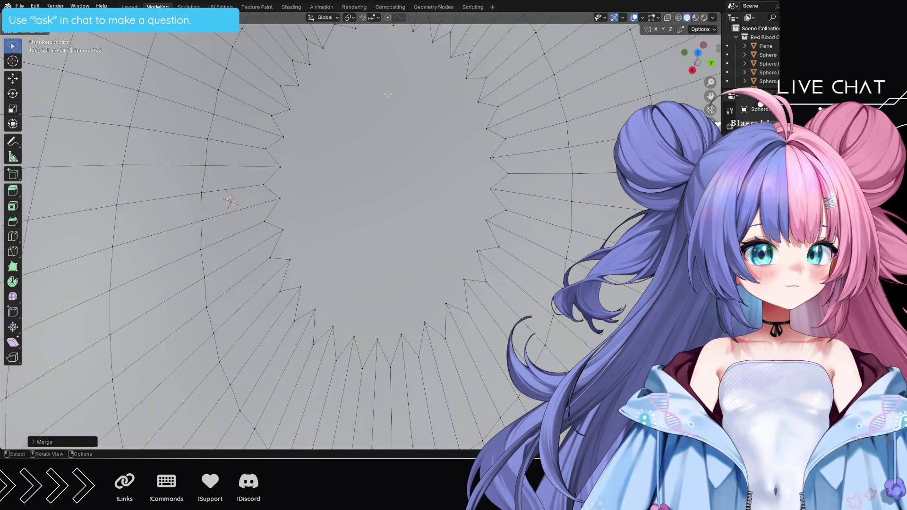
Step: Orbit around the hole and merge two more groups of upper rim vertices into single points
middle_click_drag(408, 96, 388, 144)
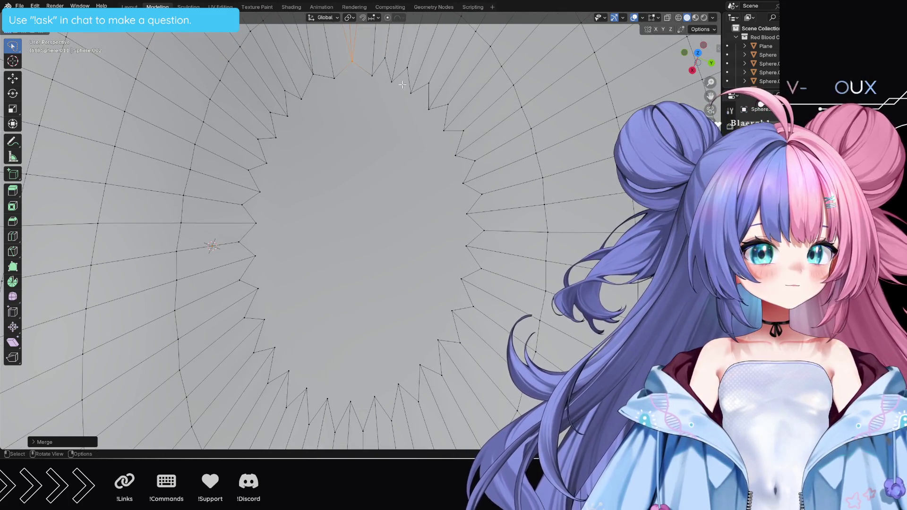
mouse_move(392, 53)
left_mouse_down()
mouse_move(381, 55)
mouse_move(383, 85)
mouse_move(458, 88)
left_mouse_up()
key("m")
left_click(415, 62)
key("m")
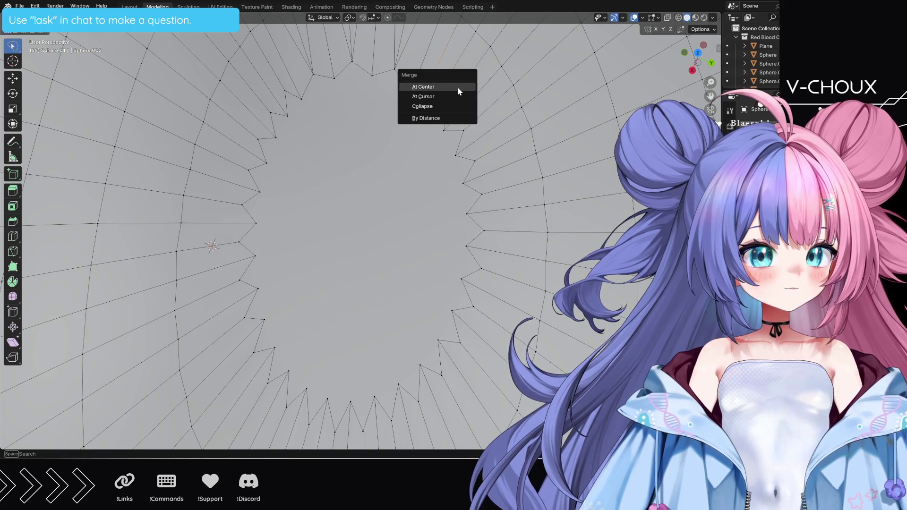
left_click(457, 87)
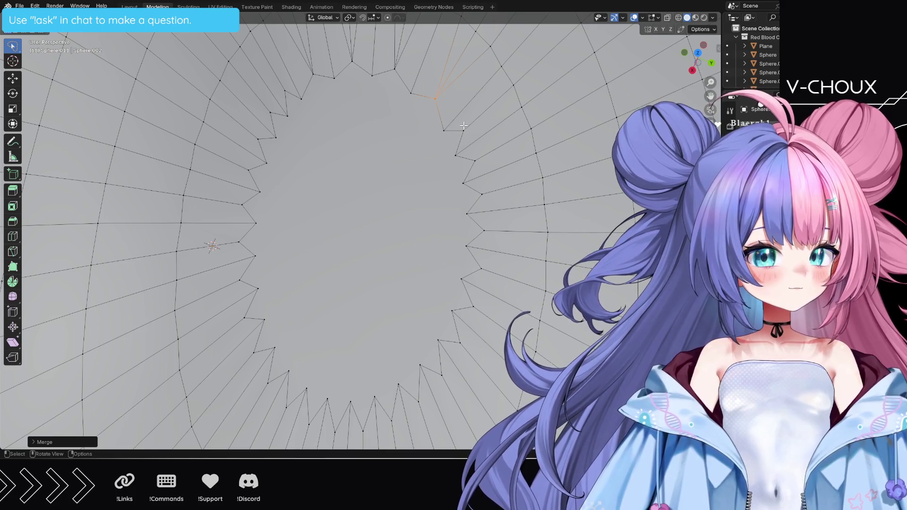
Step: Merge the rim vertex groups down the right side of the opening at their centres
mouse_move(463, 127)
left_mouse_down()
mouse_move(448, 156)
mouse_move(472, 160)
mouse_move(475, 188)
mouse_move(457, 207)
mouse_move(465, 239)
mouse_move(494, 215)
left_mouse_up()
key("m")
left_click(486, 163)
key("m")
left_click(494, 217)
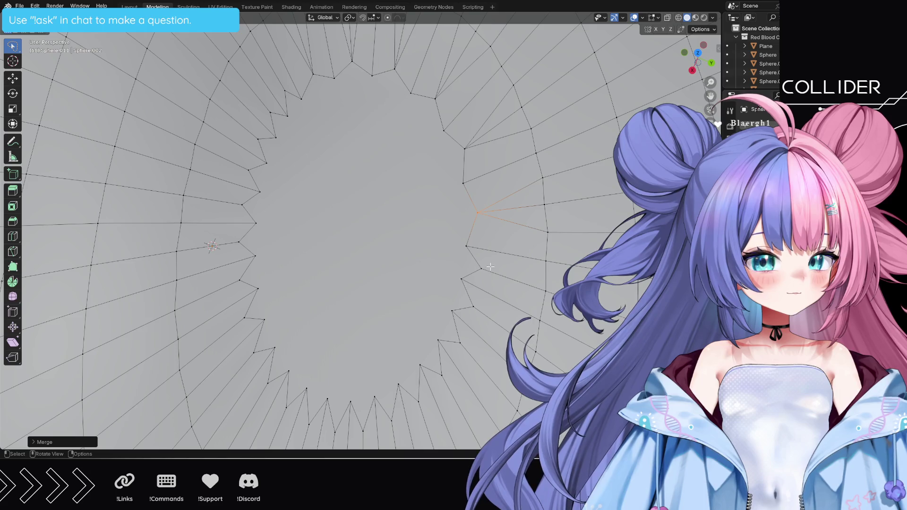
mouse_move(486, 267)
left_mouse_down()
mouse_move(471, 271)
mouse_move(457, 297)
mouse_move(474, 312)
mouse_move(488, 284)
left_mouse_up()
key("m")
left_click(489, 284)
Step: Merge the lower-right and bottom rim vertex groups, three at a time, at their centres
mouse_move(467, 347)
left_mouse_down()
mouse_move(458, 336)
mouse_move(435, 335)
mouse_move(437, 377)
left_mouse_up()
key("m")
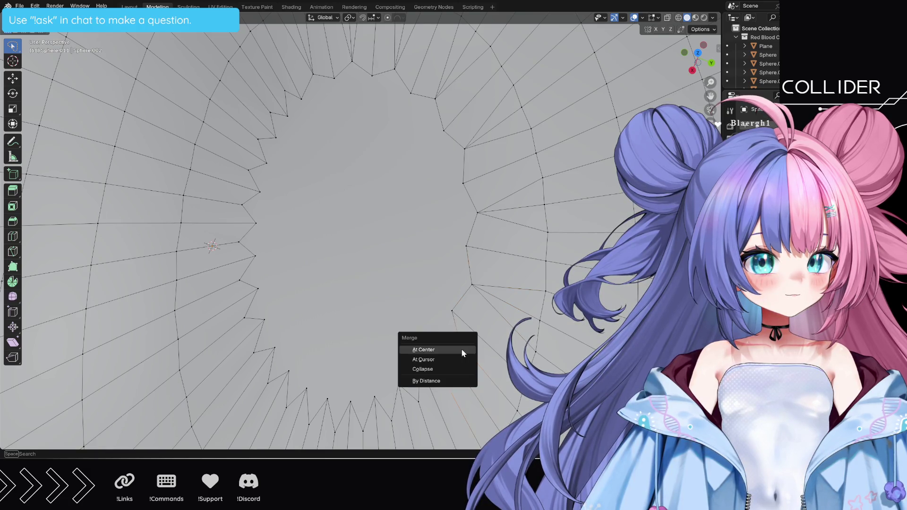
left_click(461, 349)
mouse_move(417, 406)
left_mouse_down()
mouse_move(422, 391)
mouse_move(388, 399)
mouse_move(385, 428)
mouse_move(411, 417)
left_mouse_up()
key("m")
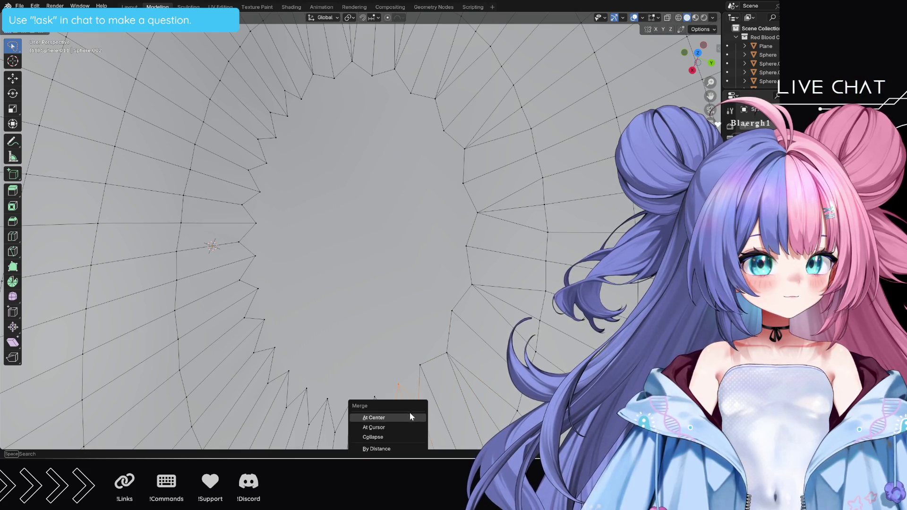
left_click(409, 412)
mouse_move(364, 437)
left_mouse_down()
mouse_move(358, 402)
mouse_move(333, 411)
mouse_move(330, 442)
mouse_move(358, 439)
mouse_move(321, 397)
mouse_move(293, 388)
mouse_move(302, 425)
mouse_move(293, 432)
left_mouse_up()
key("m")
left_click(336, 417)
key("m")
left_click(299, 417)
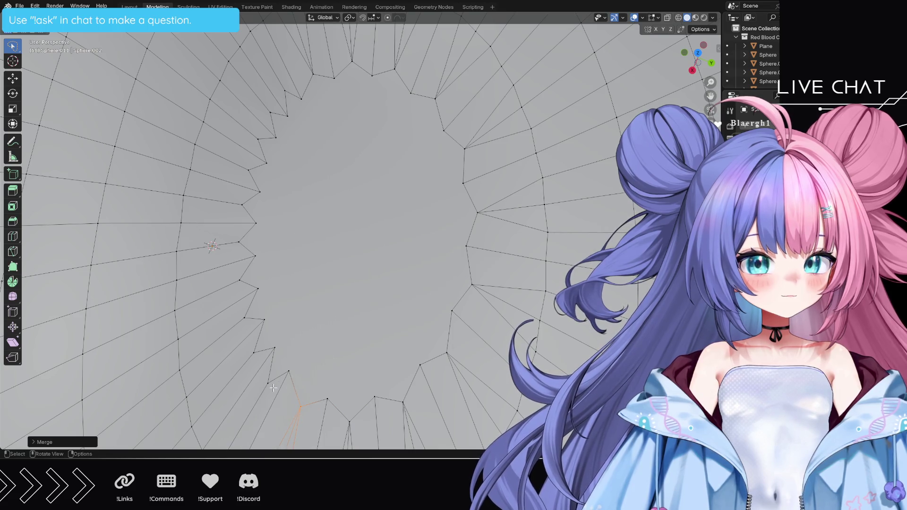
Step: Merge the lower-left rim vertices and the next pairs up the left side
mouse_move(274, 385)
left_mouse_down()
mouse_move(281, 356)
mouse_move(258, 352)
mouse_move(247, 382)
left_mouse_up()
key("m")
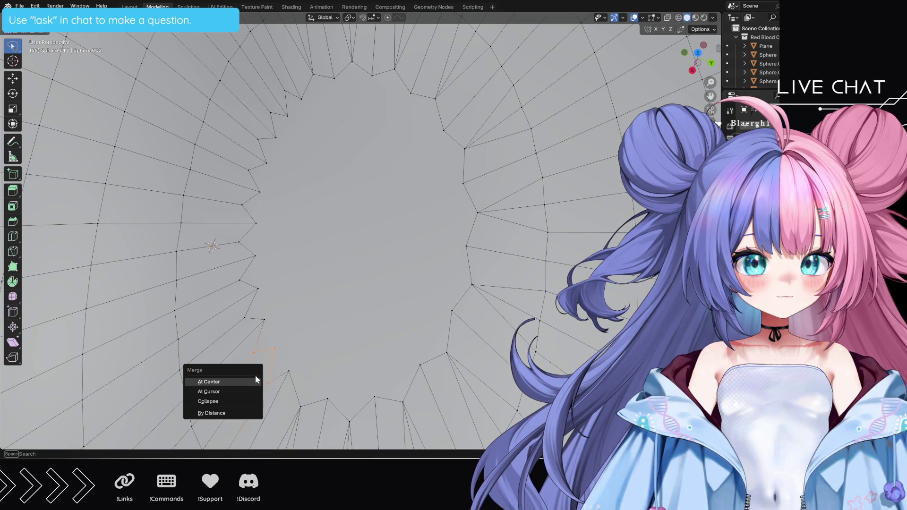
left_click(255, 375)
mouse_move(254, 319)
left_mouse_down()
mouse_move(261, 306)
mouse_move(229, 283)
mouse_move(252, 320)
left_mouse_up()
key("m")
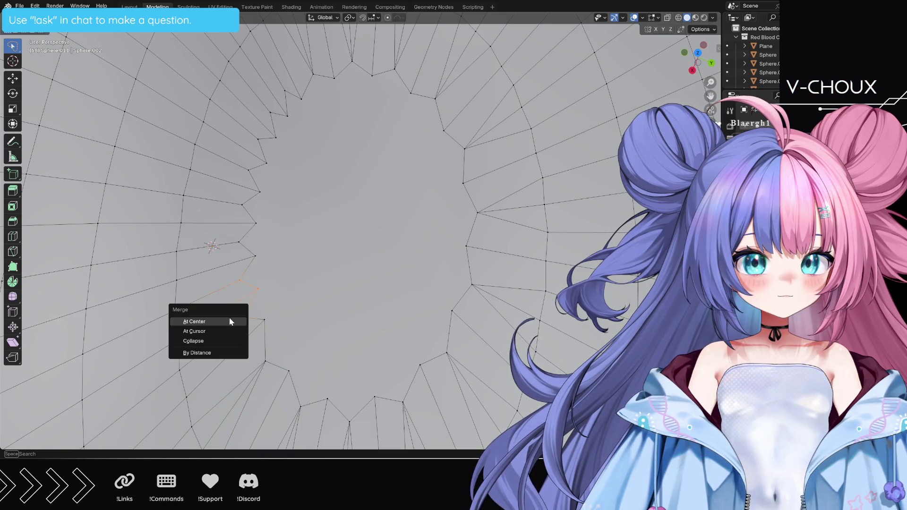
left_click(230, 321)
mouse_move(236, 249)
left_mouse_down()
mouse_move(260, 220)
mouse_move(248, 196)
mouse_move(223, 226)
mouse_move(223, 242)
left_mouse_up()
key("m")
left_click(224, 245)
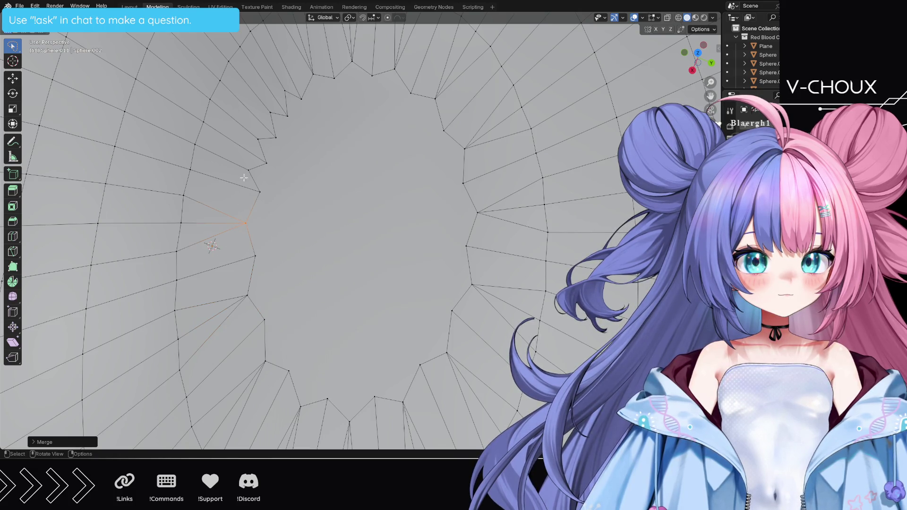
Step: Merge the last upper-left rim vertex pairs, then select the bottom rim vertex
mouse_move(244, 178)
left_mouse_down()
mouse_move(277, 165)
mouse_move(258, 132)
mouse_move(240, 168)
left_mouse_up()
key("m")
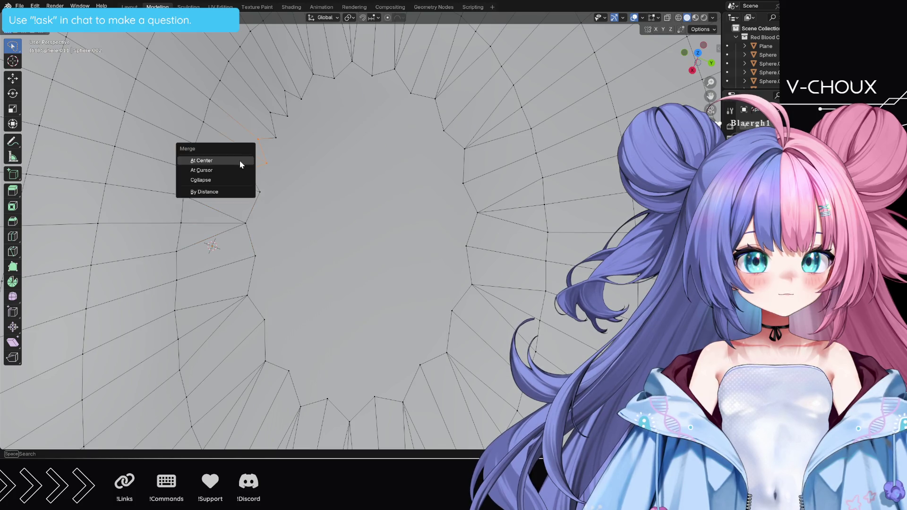
left_click(240, 161)
mouse_move(261, 117)
left_mouse_down()
mouse_move(295, 123)
mouse_move(286, 85)
mouse_move(276, 89)
left_mouse_up()
key("m")
left_click(275, 89)
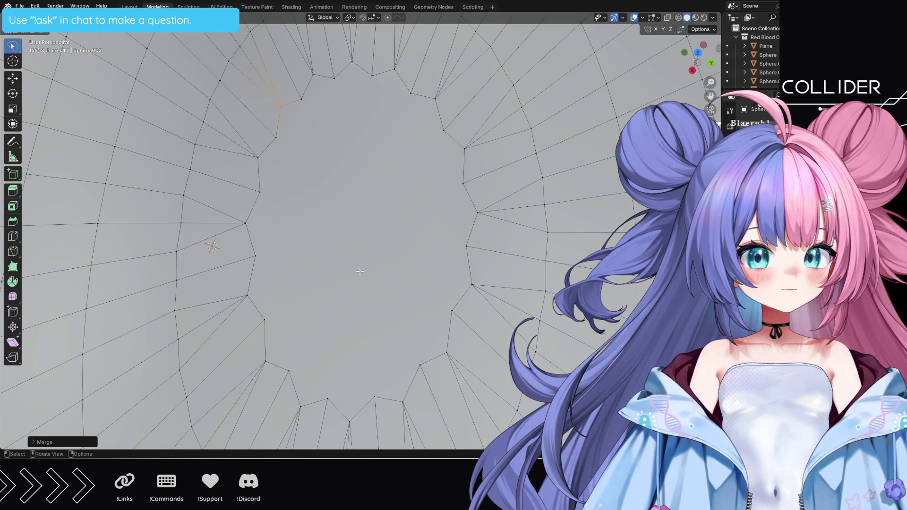
left_click(348, 421)
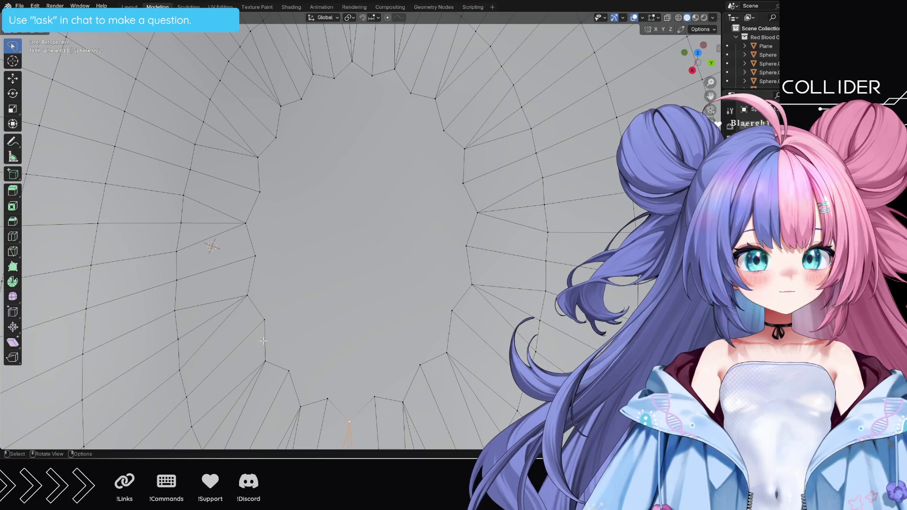
Step: Knife a vertical cut from the bottom rim vertex to the top rim vertex
left_click(13, 252)
left_click(349, 421)
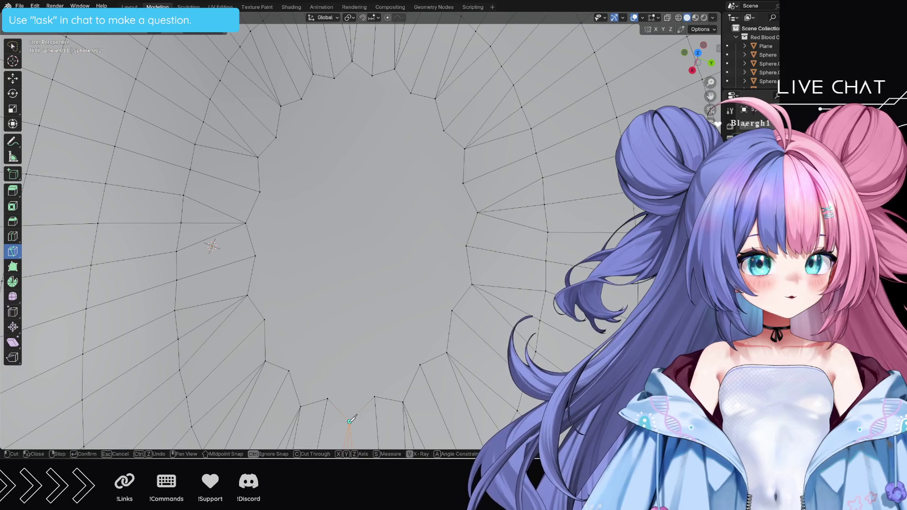
left_click(352, 60)
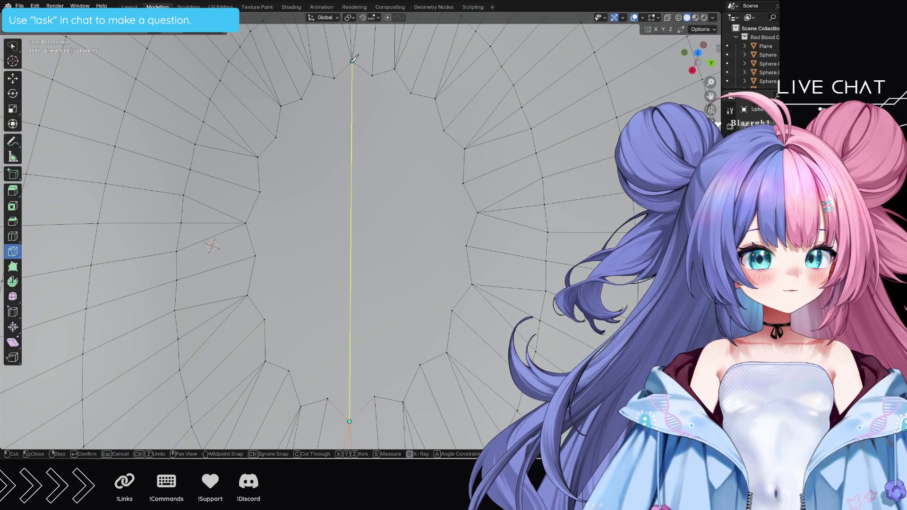
key("Return")
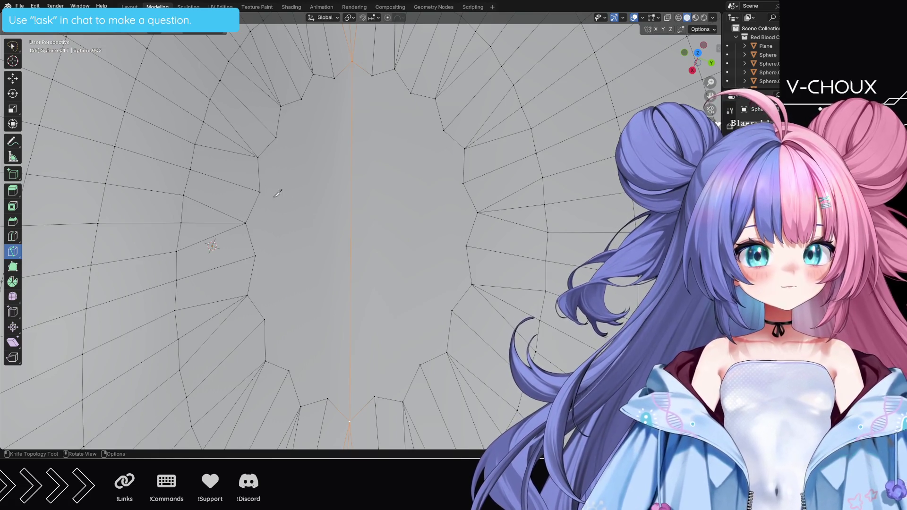
Step: Knife three horizontal cuts from left to right rim vertices across the middle and lower pole
left_click(251, 222)
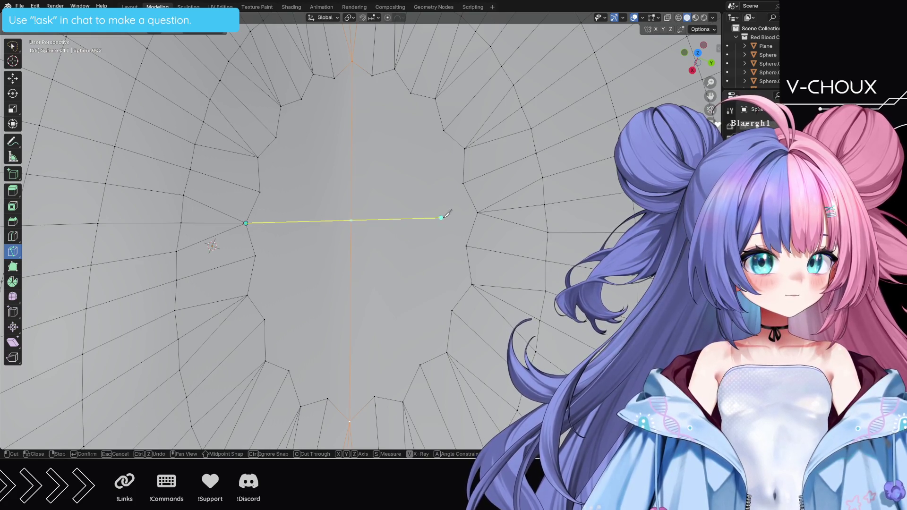
left_click(478, 212)
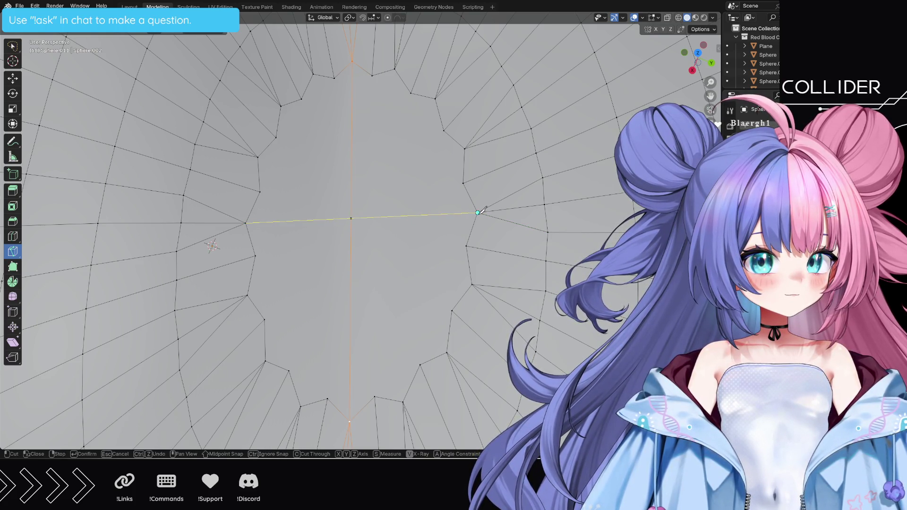
key("Return")
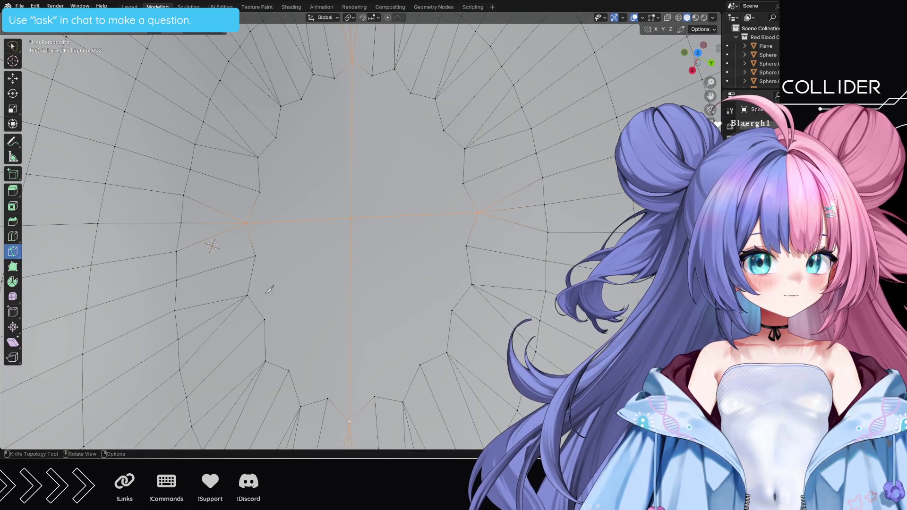
left_click(247, 295)
left_click(473, 284)
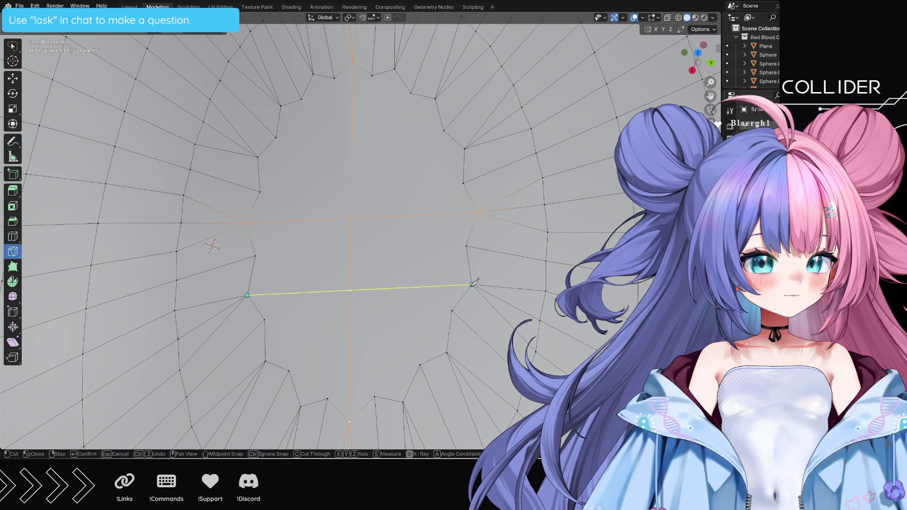
key("Return")
left_click(266, 361)
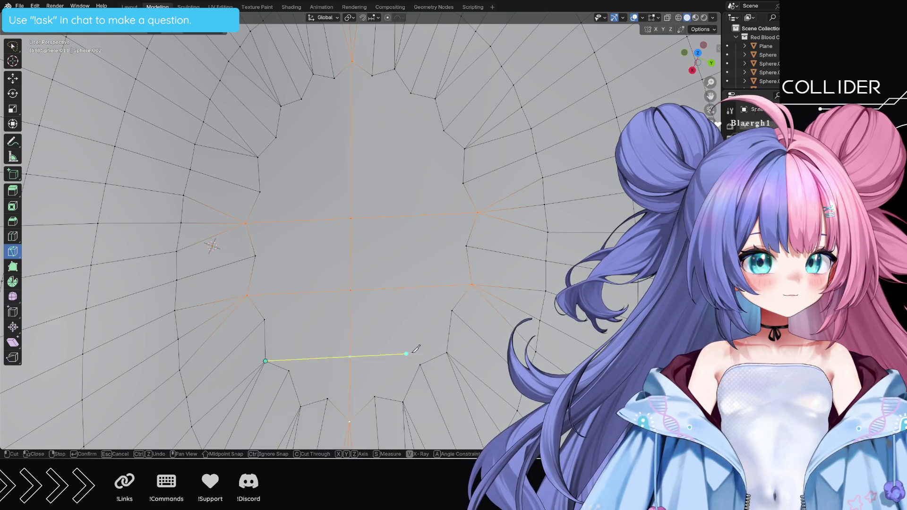
left_click(446, 352)
key("Return")
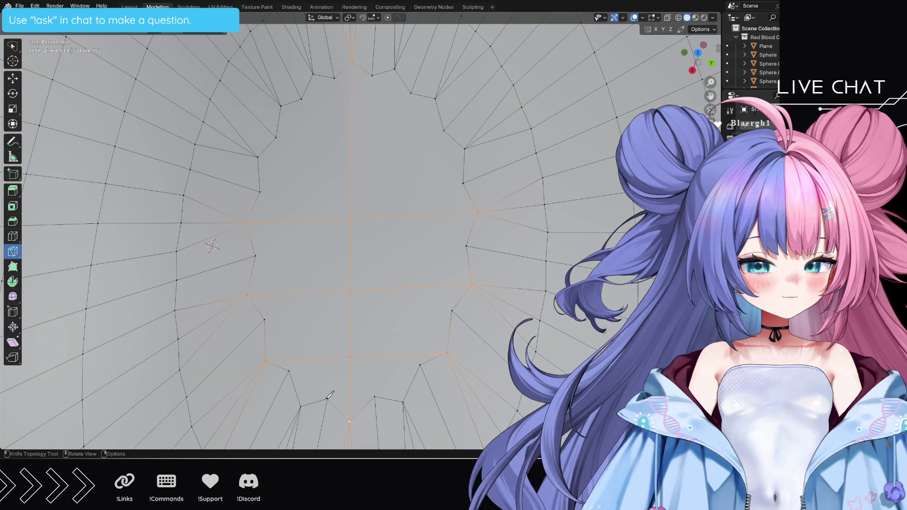
Step: Knife horizontal cuts near the pole's bottom, upper area, top and very top
left_click(327, 398)
left_click(374, 395)
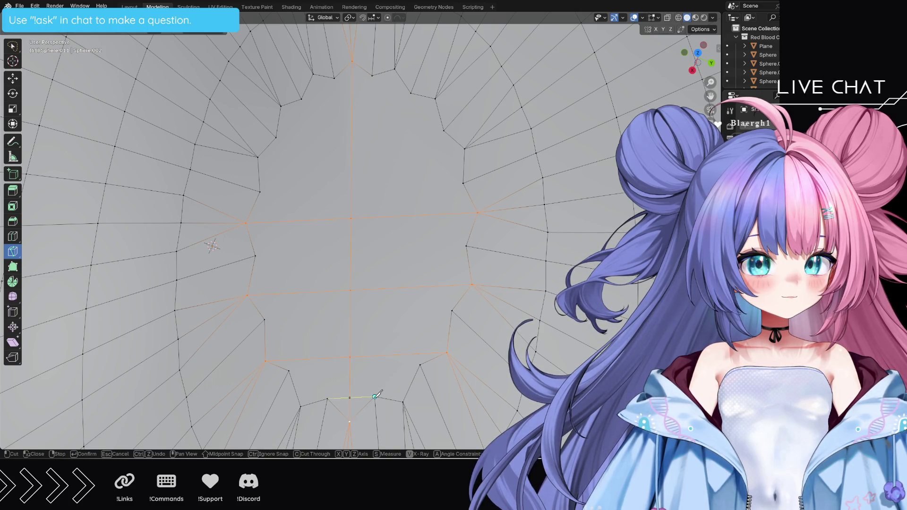
key("Return")
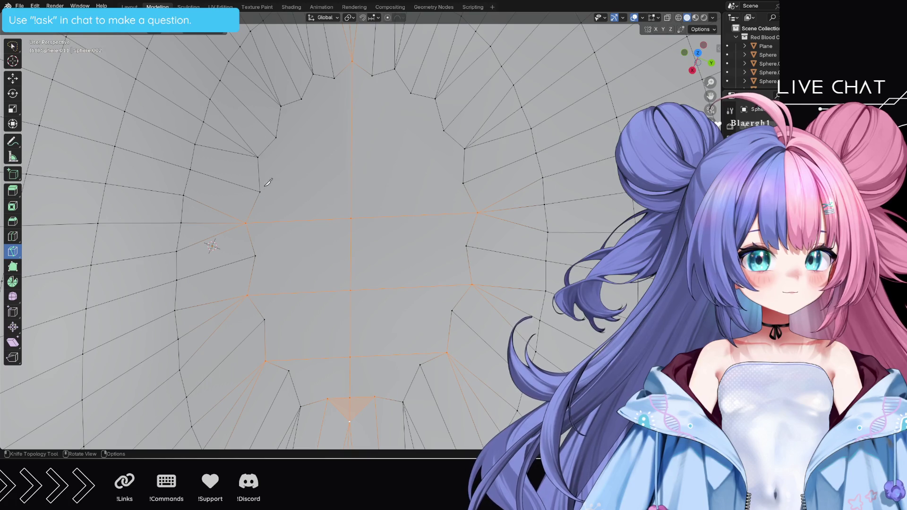
left_click(257, 157)
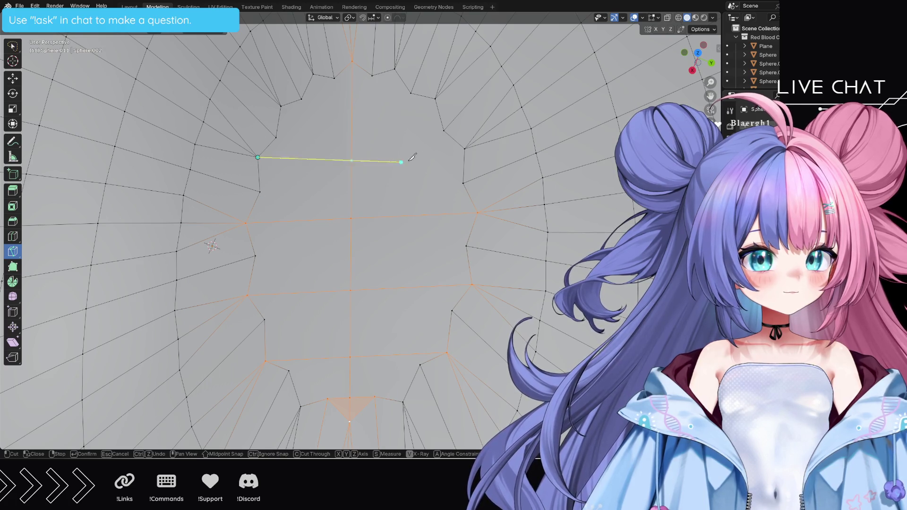
left_click(464, 149)
key("Return")
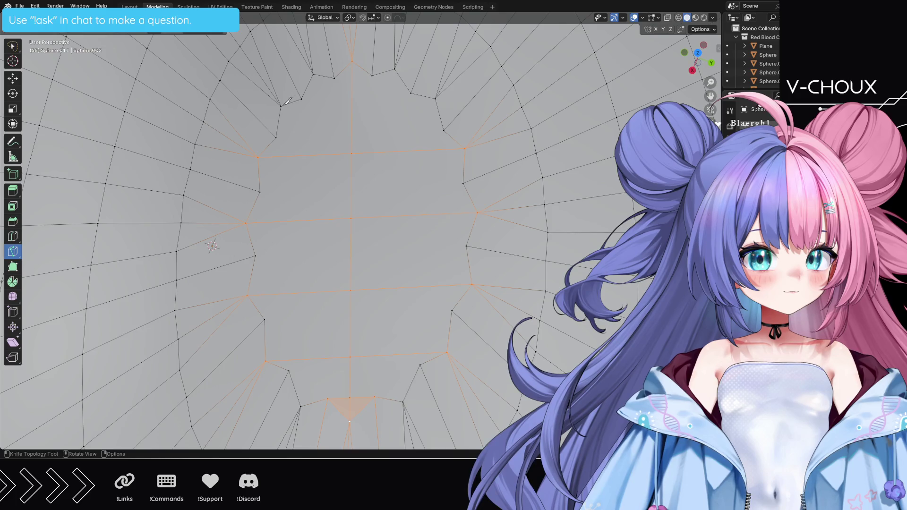
left_click(281, 106)
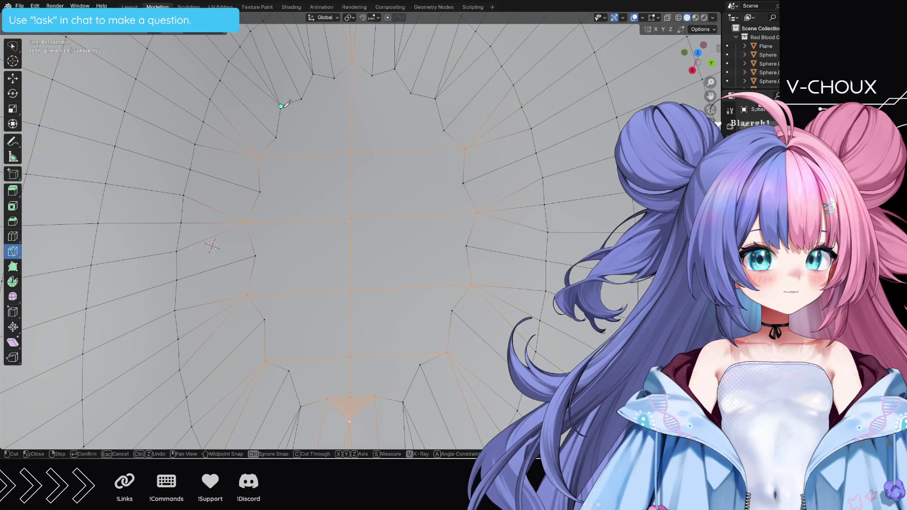
left_click(435, 99)
key("Return")
left_click(333, 78)
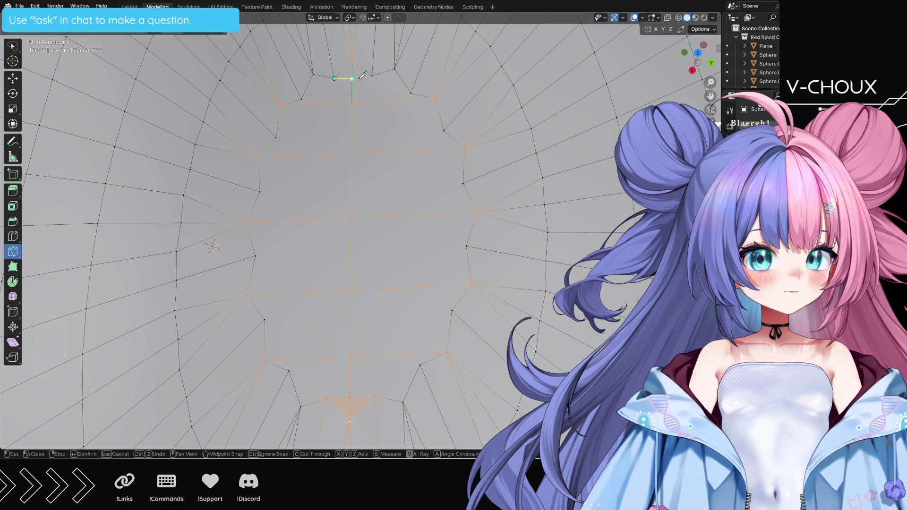
left_click(372, 75)
key("Return")
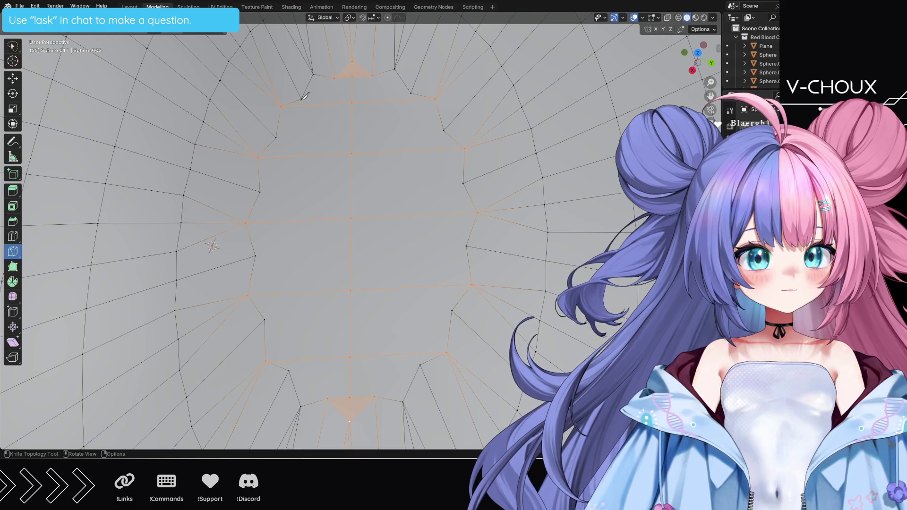
Step: Knife vertical cuts down the left and right of the pole, plus a short right-edge cut
left_click(301, 100)
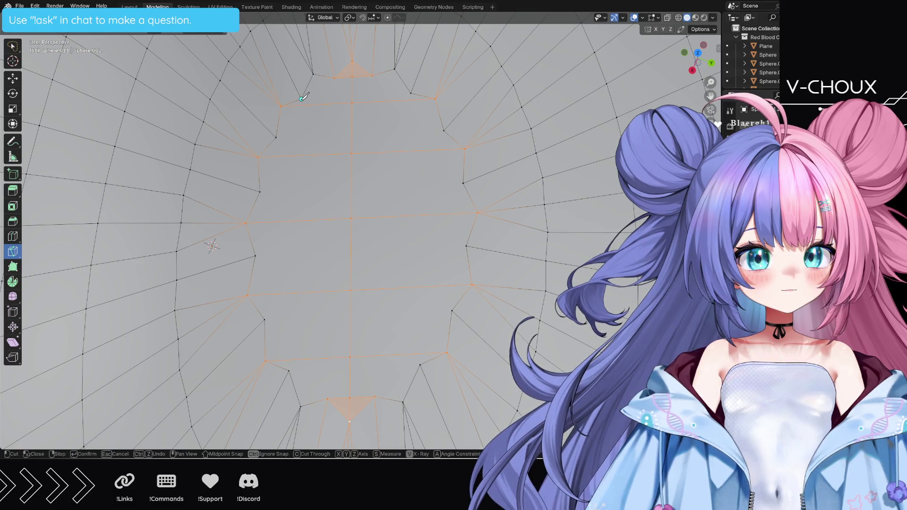
left_click(289, 370)
key("Return")
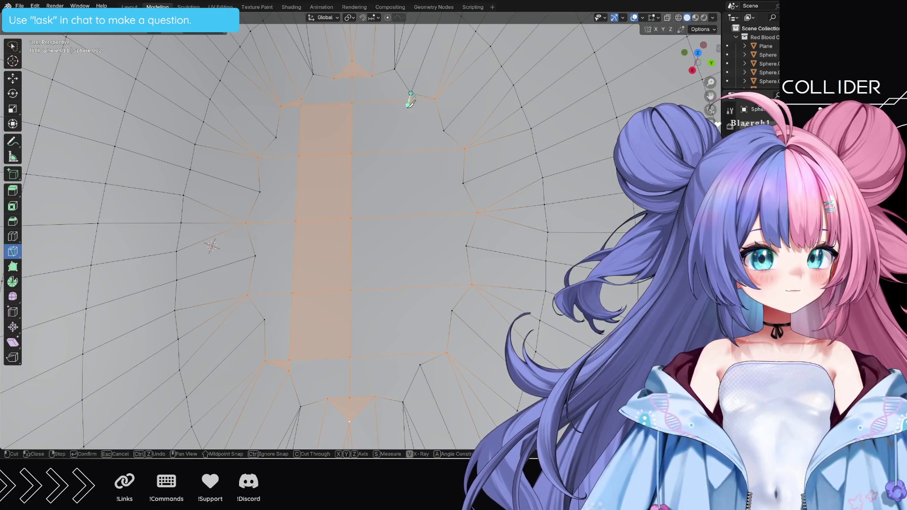
left_click(420, 353)
key("Return")
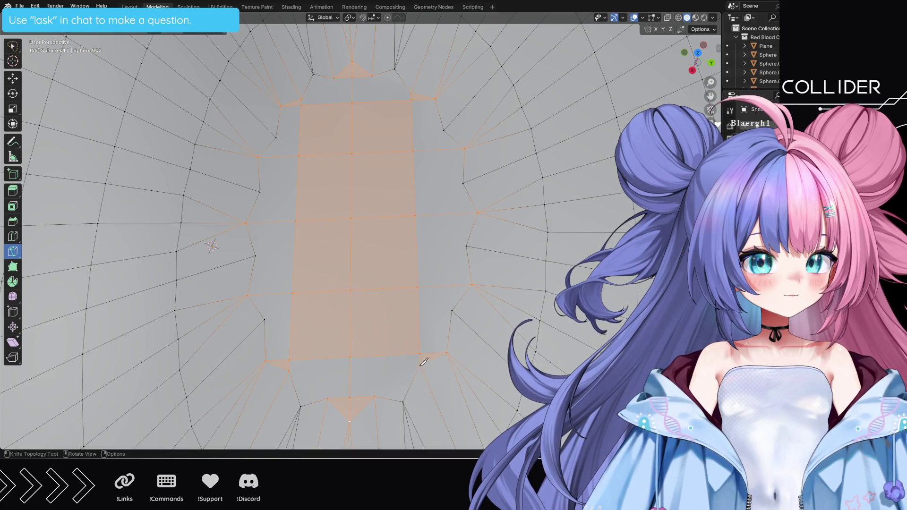
left_click(443, 130)
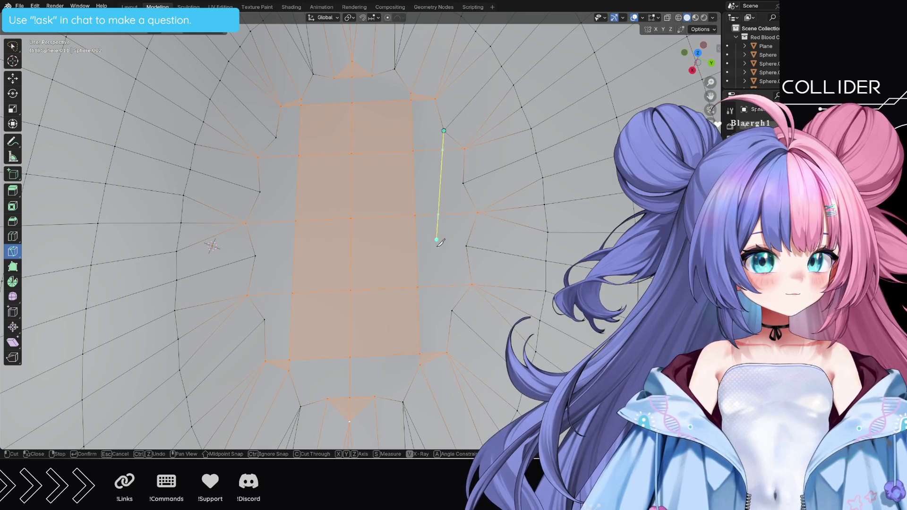
left_click(452, 310)
key("Return")
left_click(463, 183)
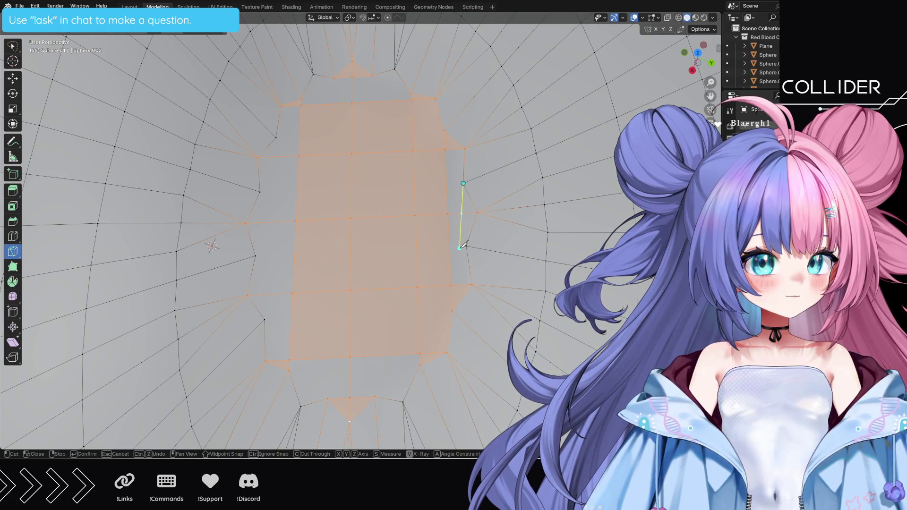
left_click(466, 245)
key("Return")
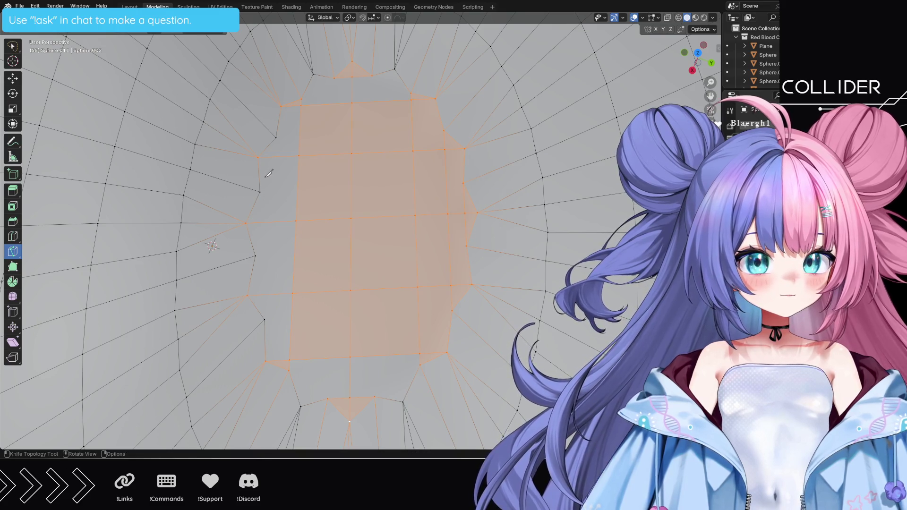
Step: Undo a misplaced left cut and knife a new cut between the two left-edge vertices
left_click(275, 137)
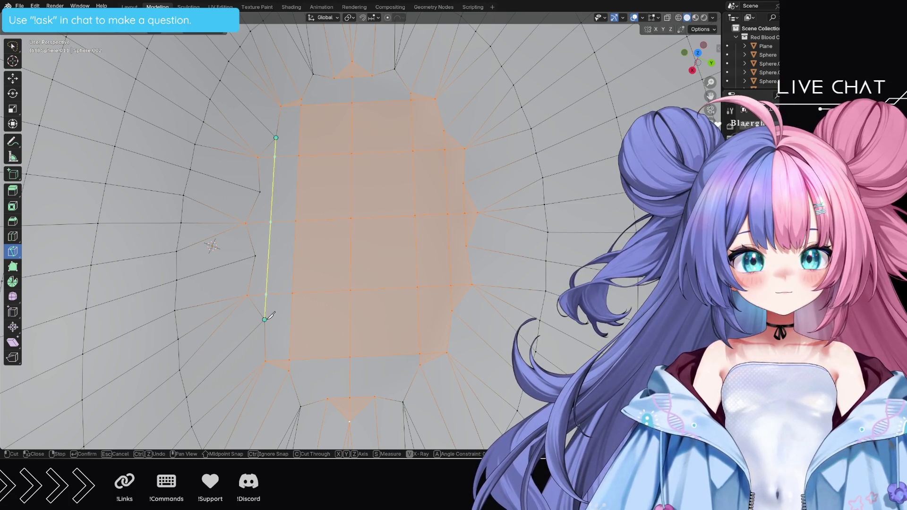
left_click(265, 319)
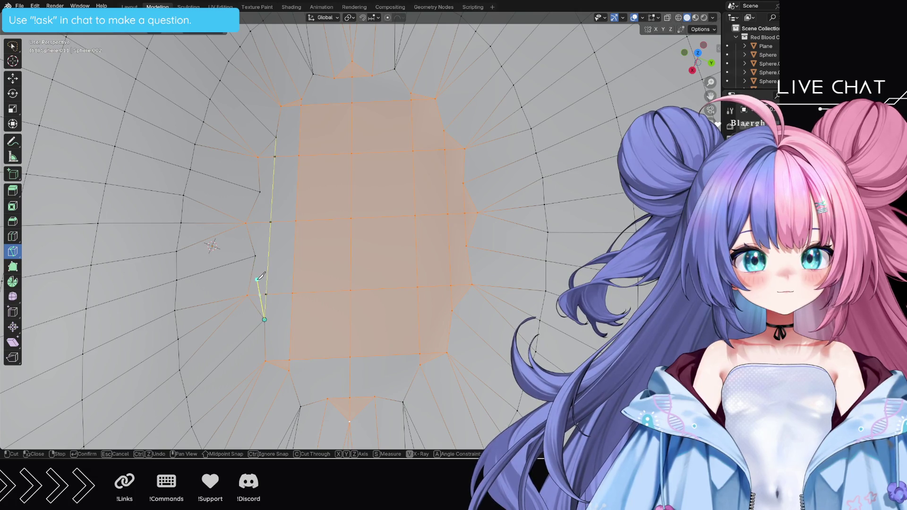
key("ctrl+z")
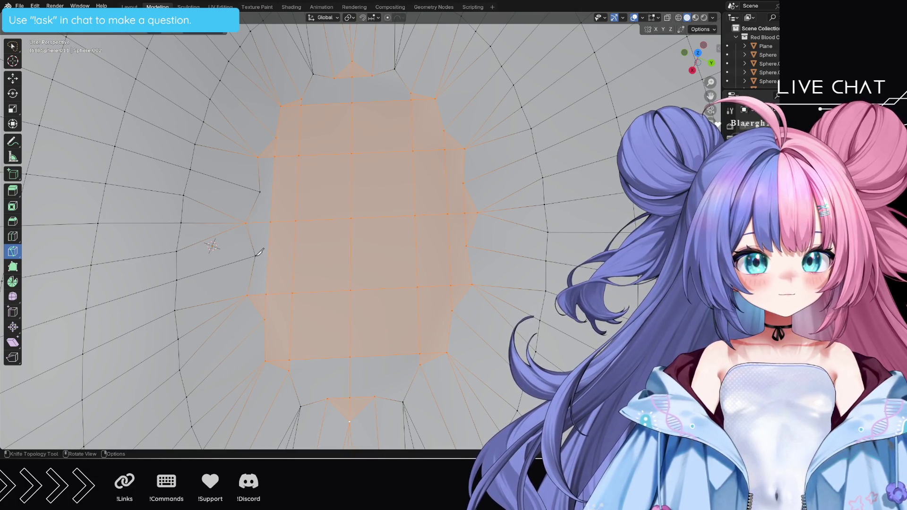
left_click(255, 256)
left_click(259, 192)
key("Return")
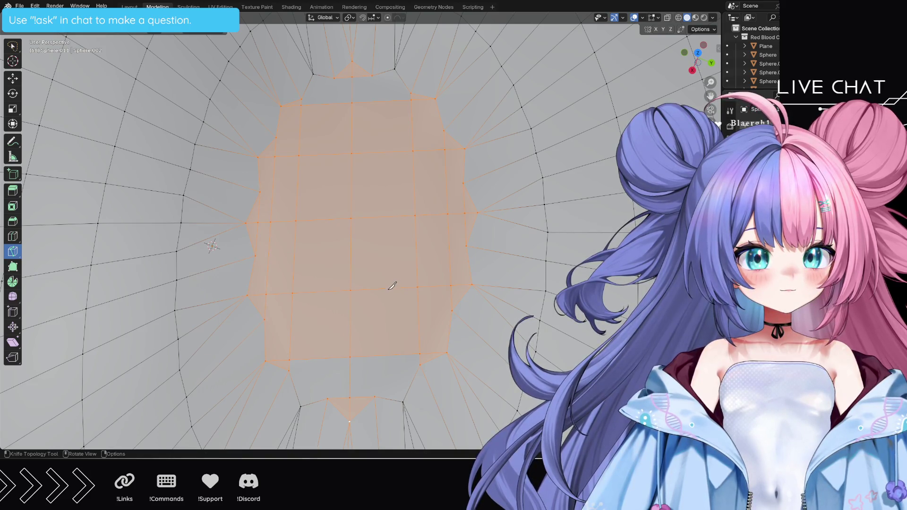
Step: Knife the top-corner cut and a lower-corner cut through the grid, then zoom out
left_click(313, 74)
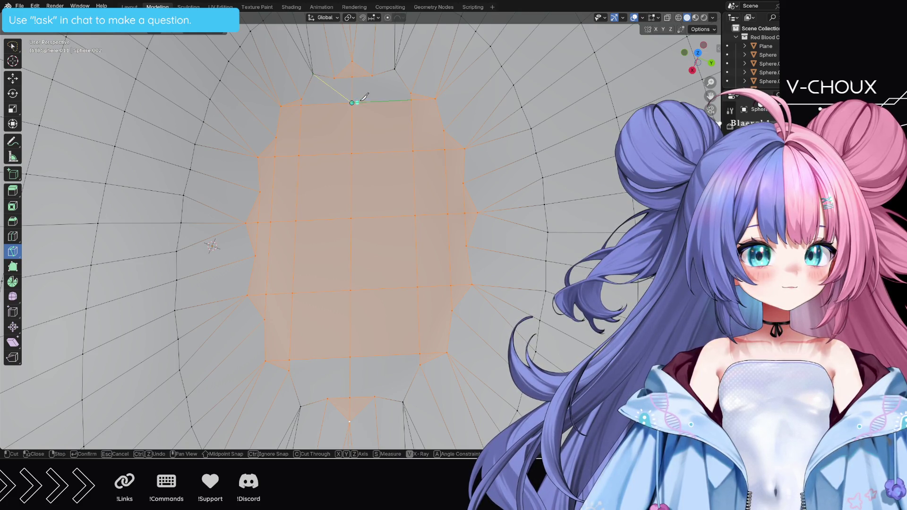
left_click(396, 70)
key("Return")
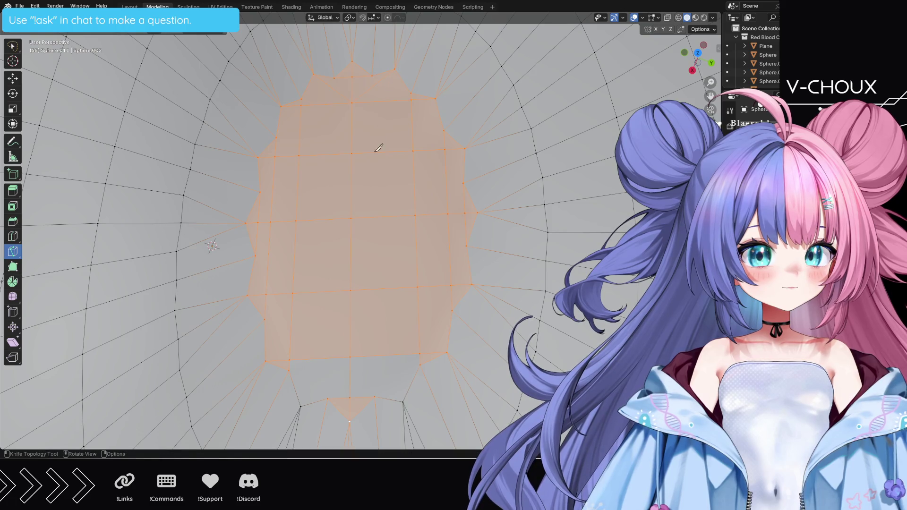
left_click(301, 406)
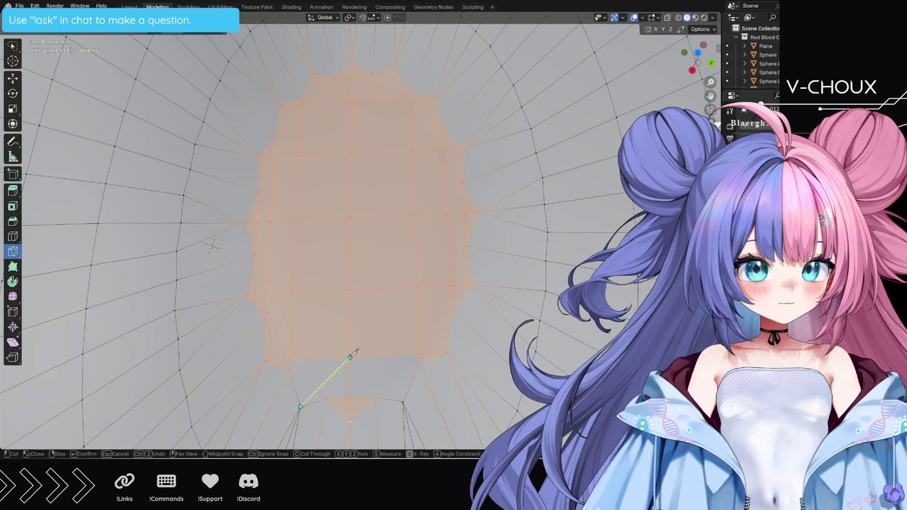
left_click(349, 357)
left_click(403, 401)
key("Return")
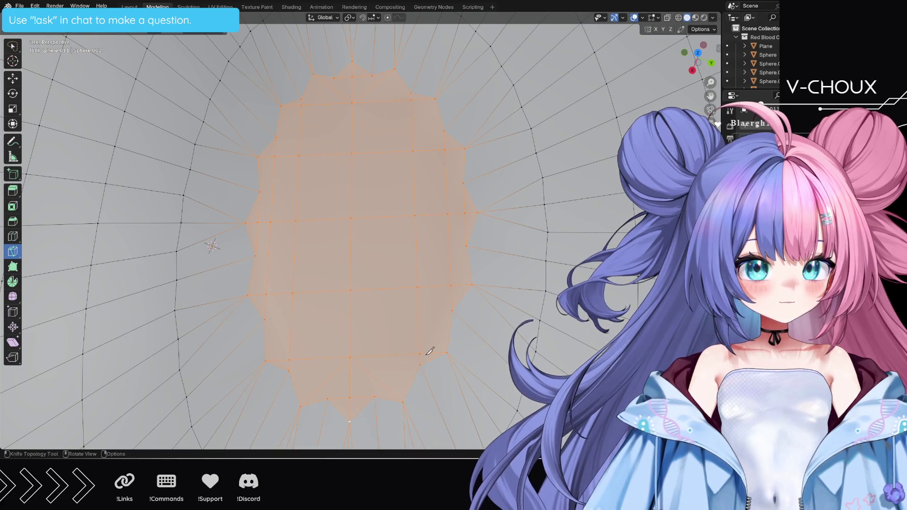
scroll(429, 351, "down", 5)
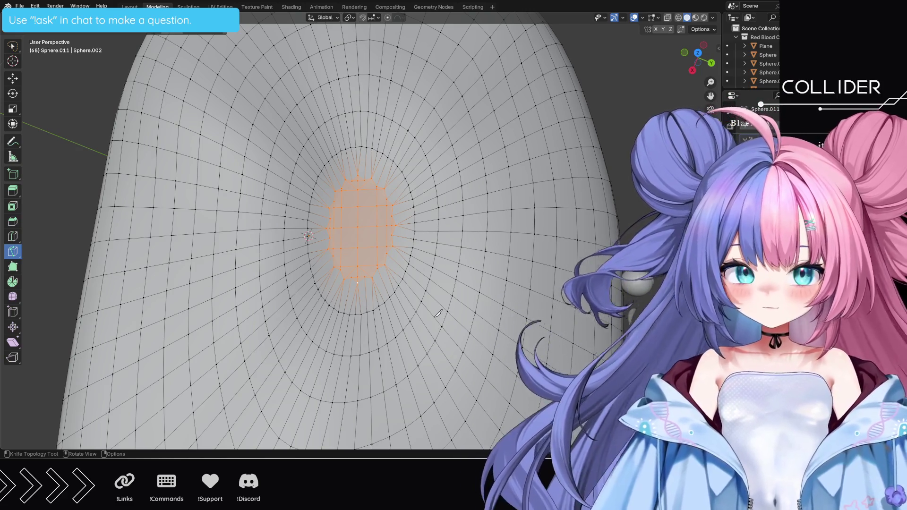
key("space")
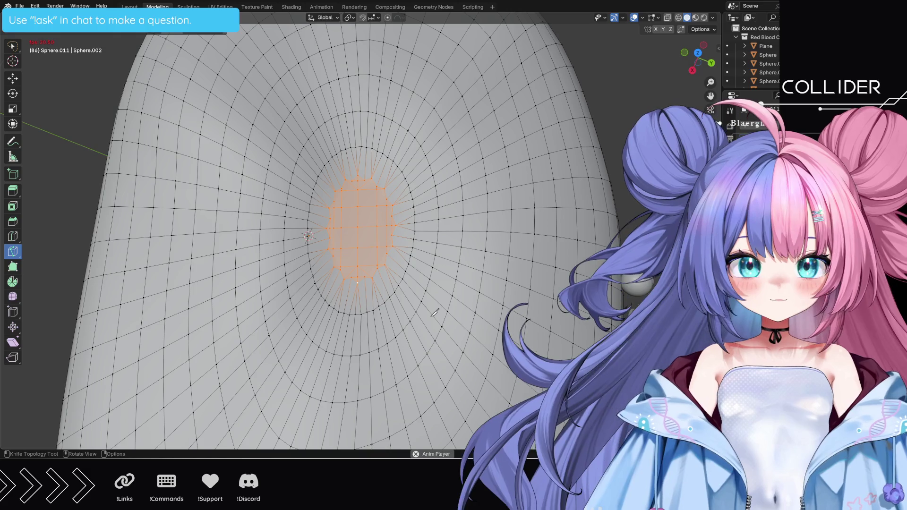
key("space")
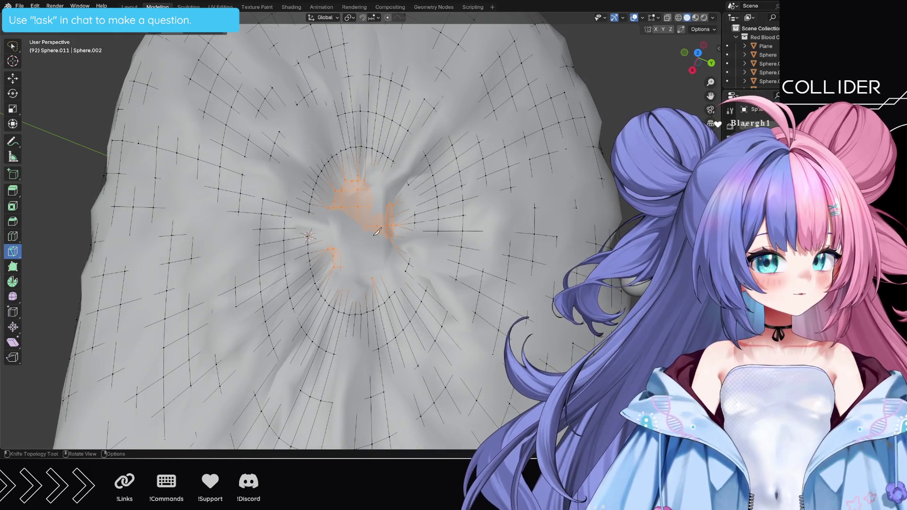
left_click(13, 48)
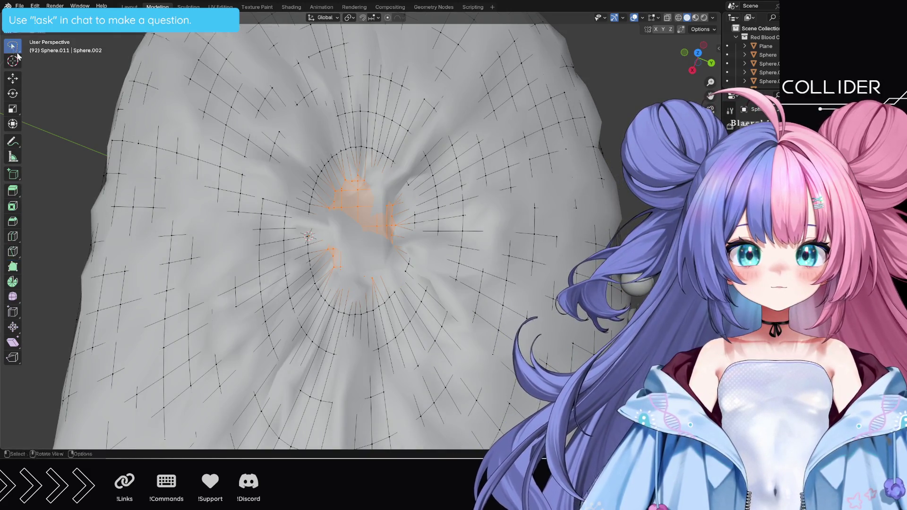
key("space")
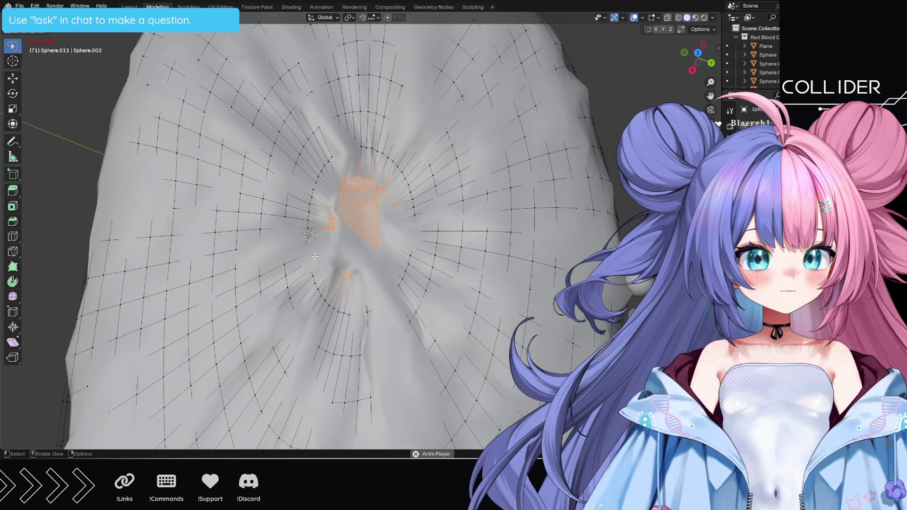
mouse_move(315, 256)
middle_mouse_down()
mouse_move(290, 257)
mouse_move(260, 279)
middle_mouse_up()
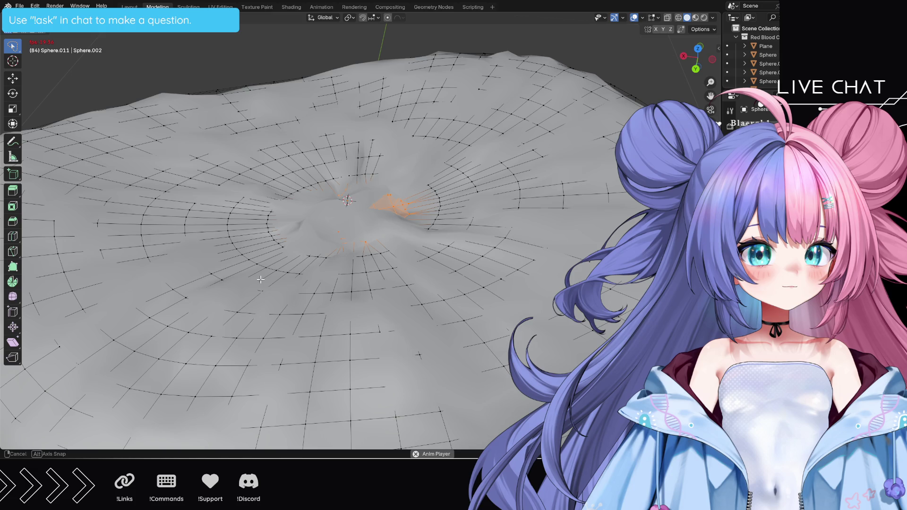
middle_click_drag(261, 279, 260, 282)
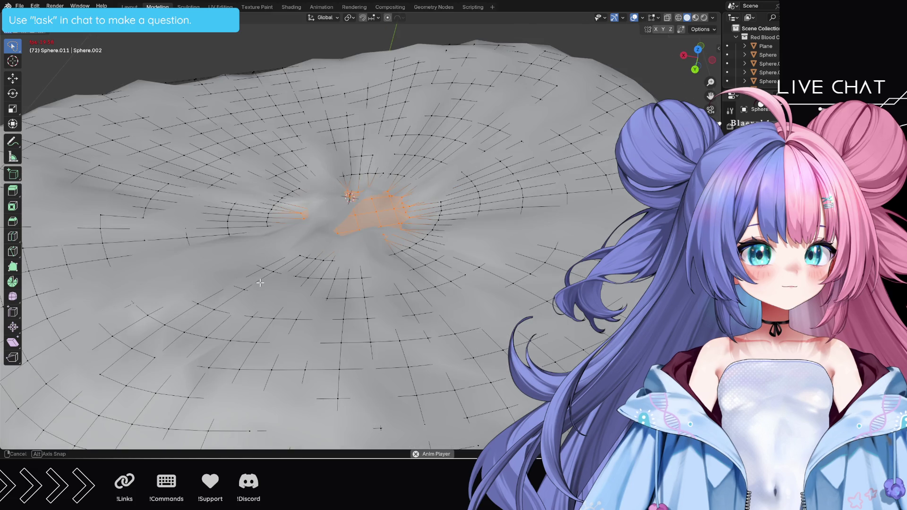
middle_click_drag(260, 282, 271, 265)
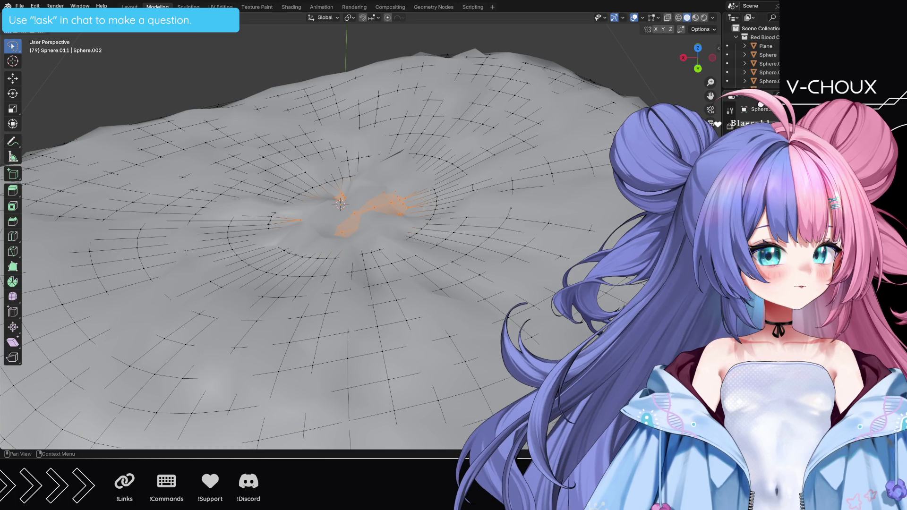
Step: Hide the wobble, view the selected disc from above and Dissolve Vertices into one face
key("ctrl+z")
mouse_move(404, 273)
middle_mouse_down()
mouse_move(441, 299)
mouse_move(460, 296)
middle_mouse_up()
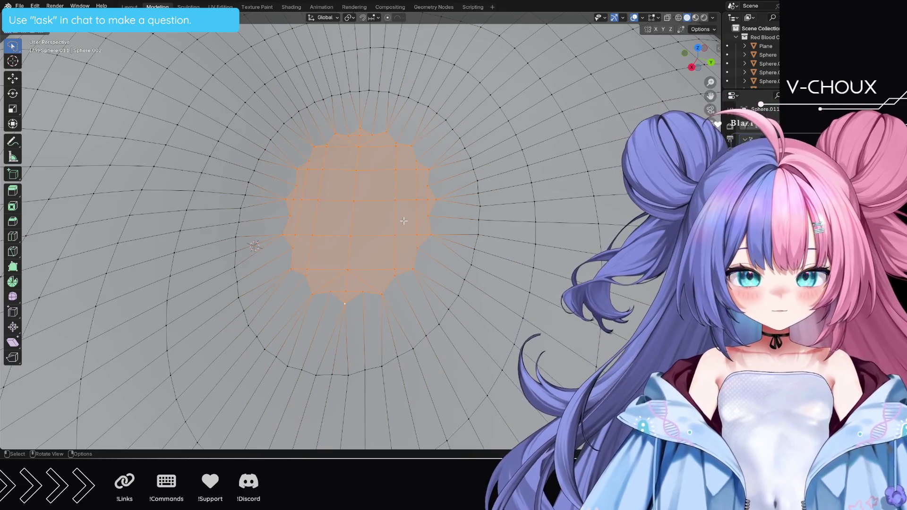
key("m")
key("Escape")
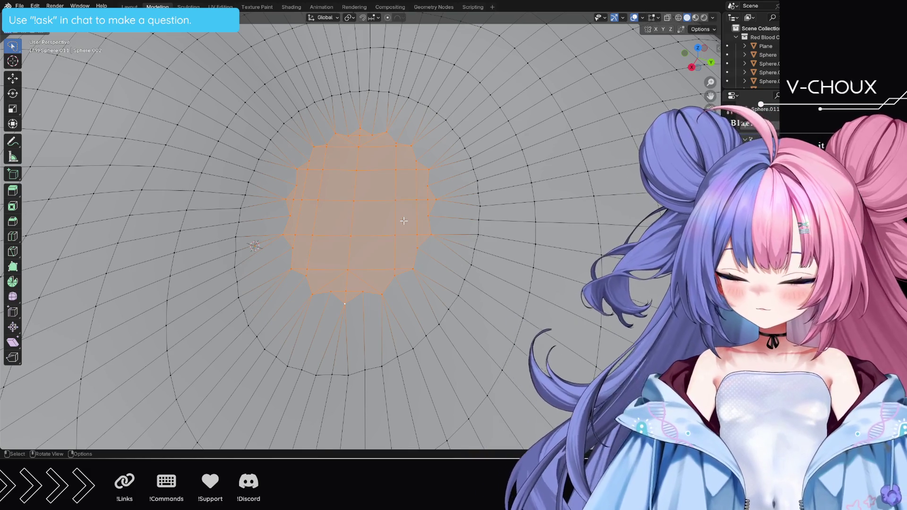
key("x")
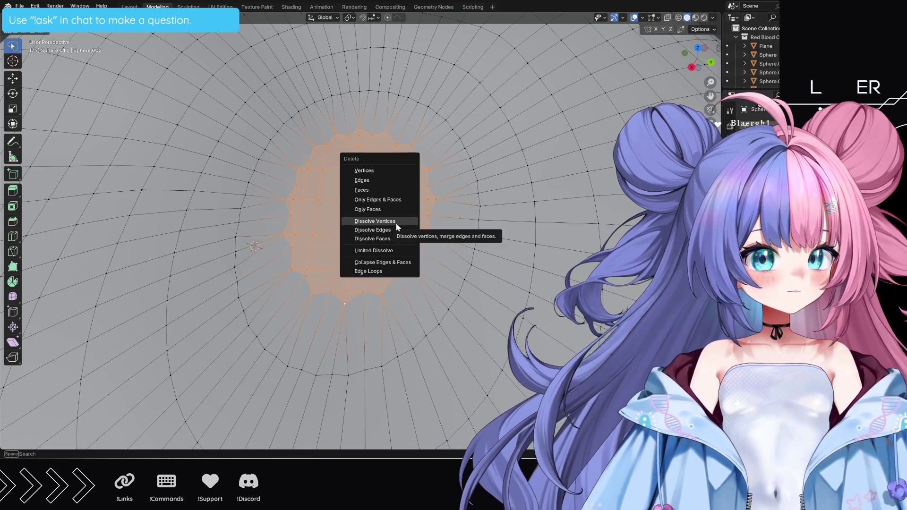
left_click(395, 225)
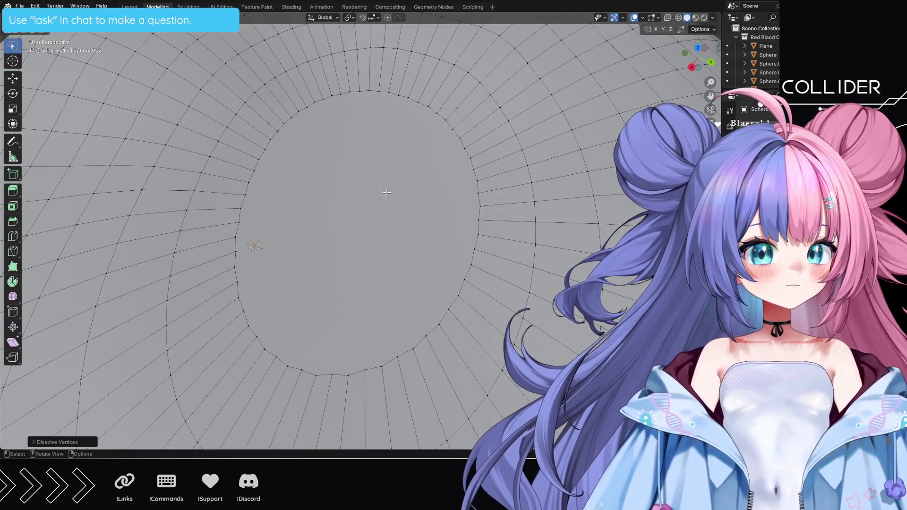
middle_click_drag(417, 283, 423, 283)
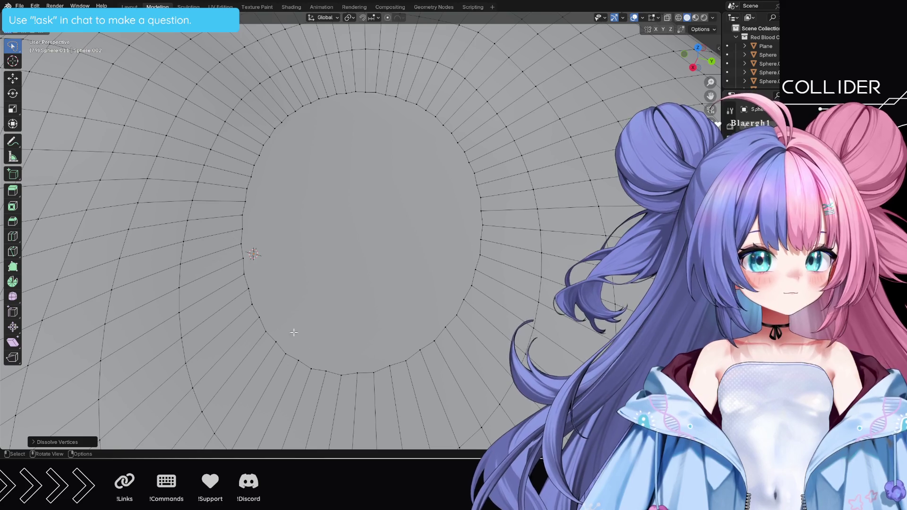
Step: Knife two vertical cuts across the central n-gon, each joining the bottom and top rim vertices
key("k")
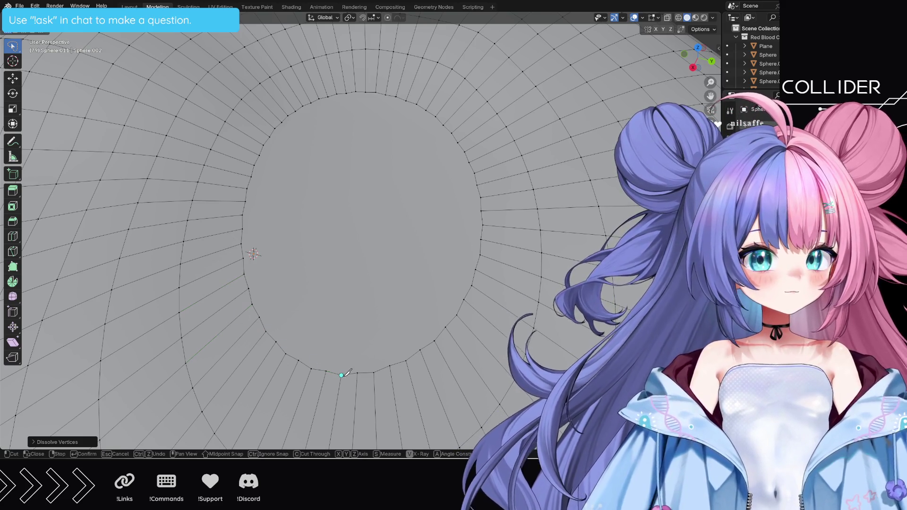
left_click(341, 375)
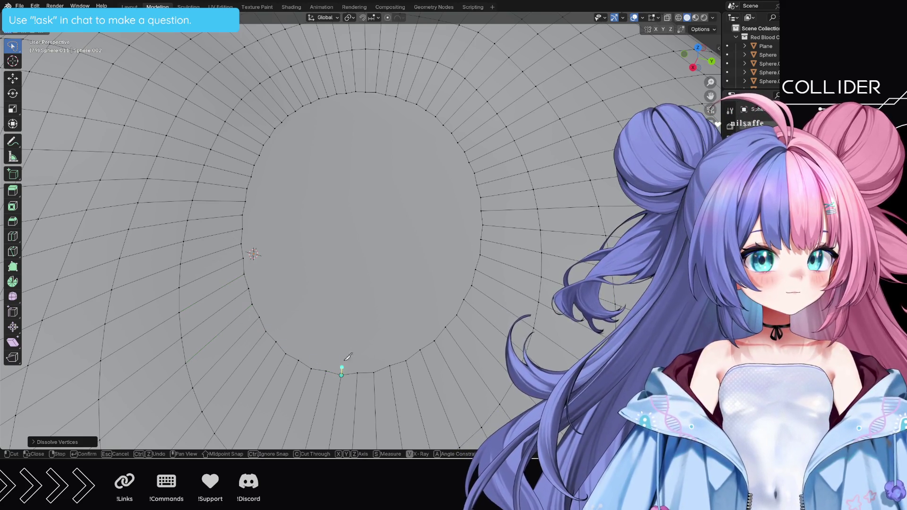
left_click(355, 91)
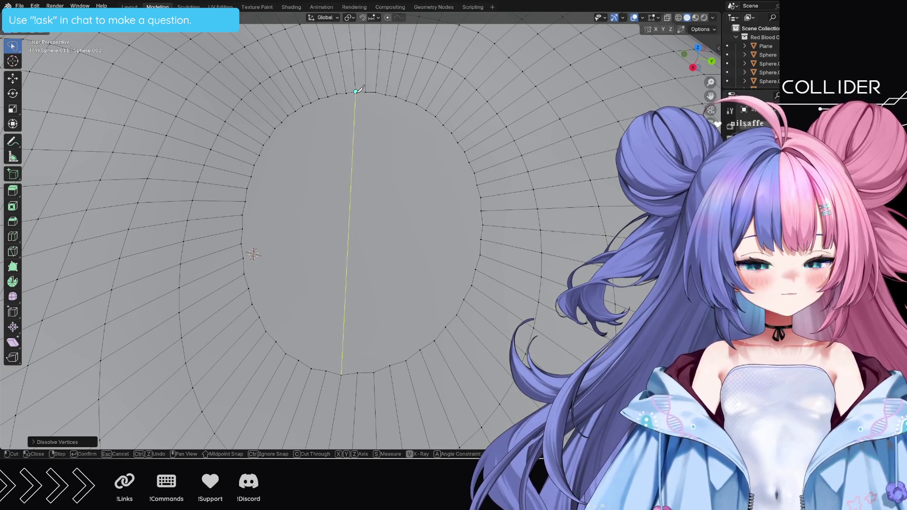
key("Return")
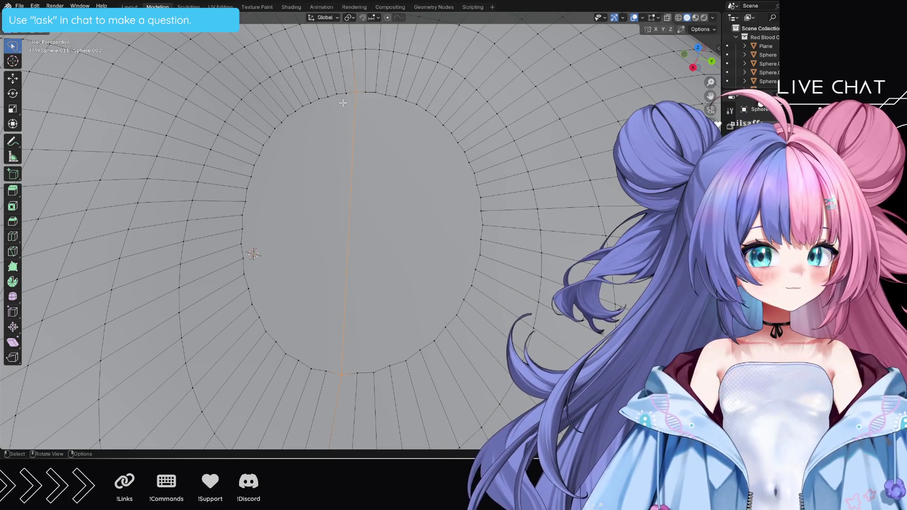
key("k")
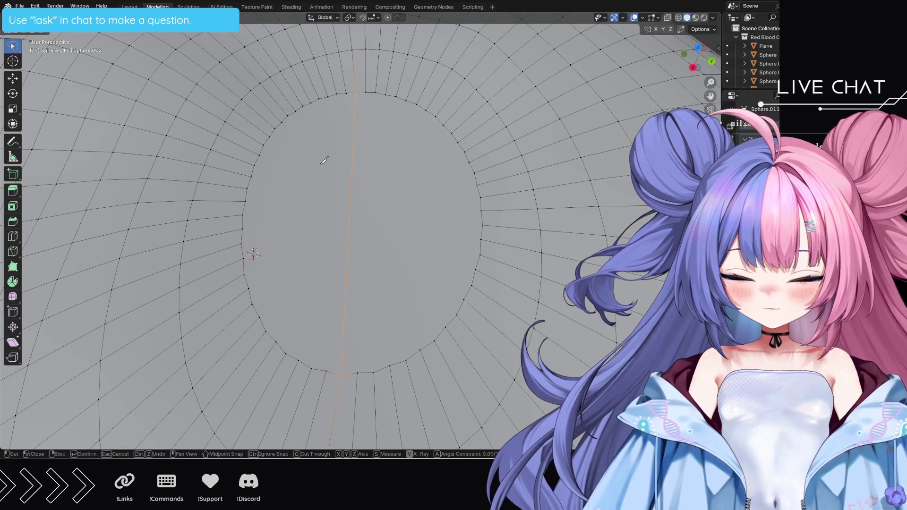
left_click(347, 93)
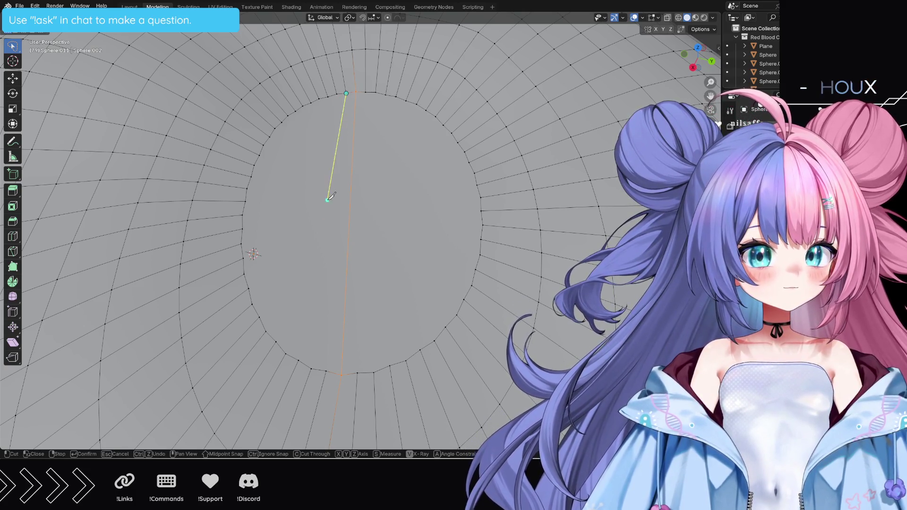
left_click(326, 370)
key("Return")
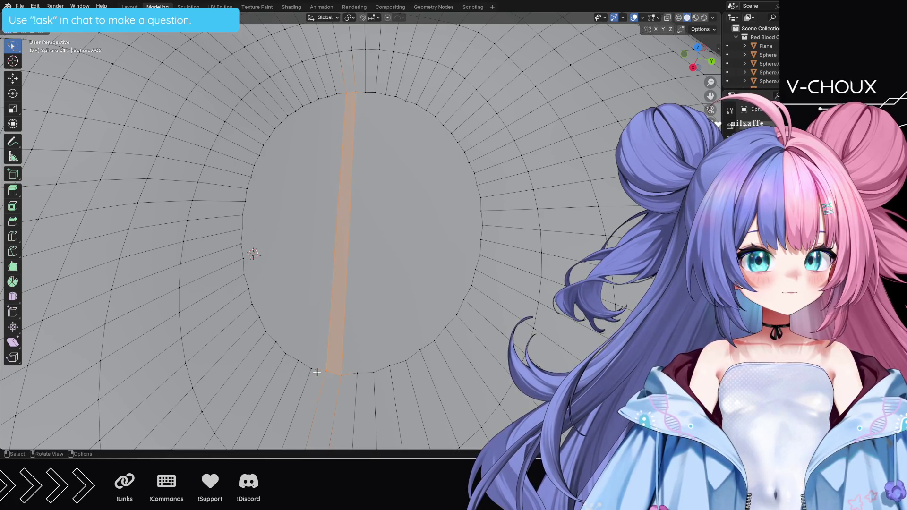
Step: With the Knife tool kept active, add two more parallel vertical cuts, redoing a misplaced one
left_click(9, 255)
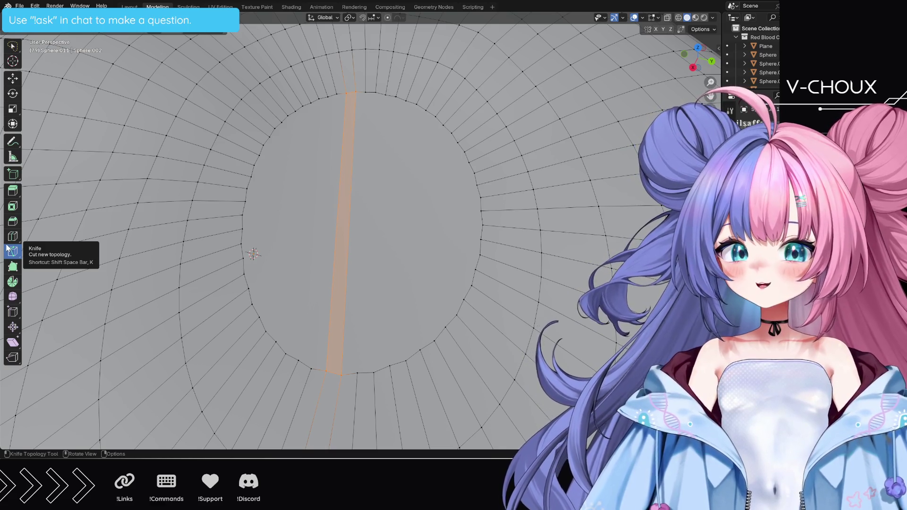
left_click(310, 368)
left_click(338, 93)
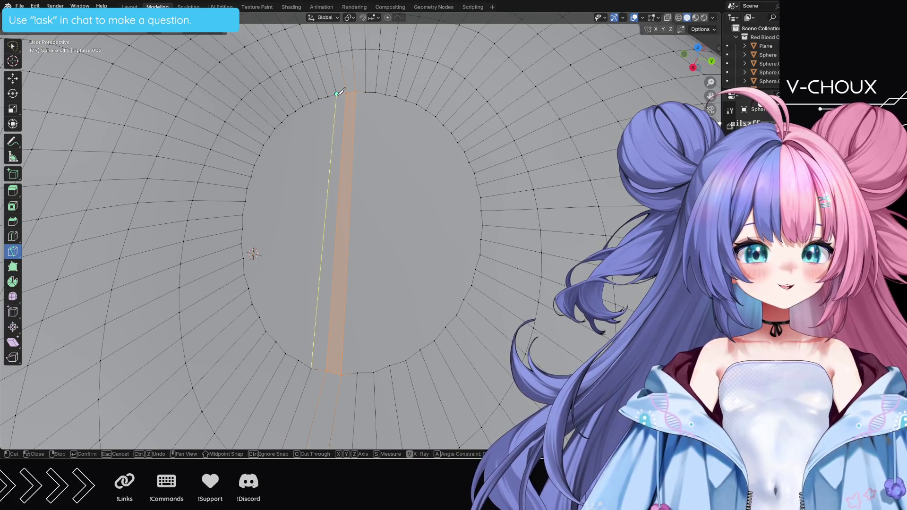
key("Return")
left_click(324, 99)
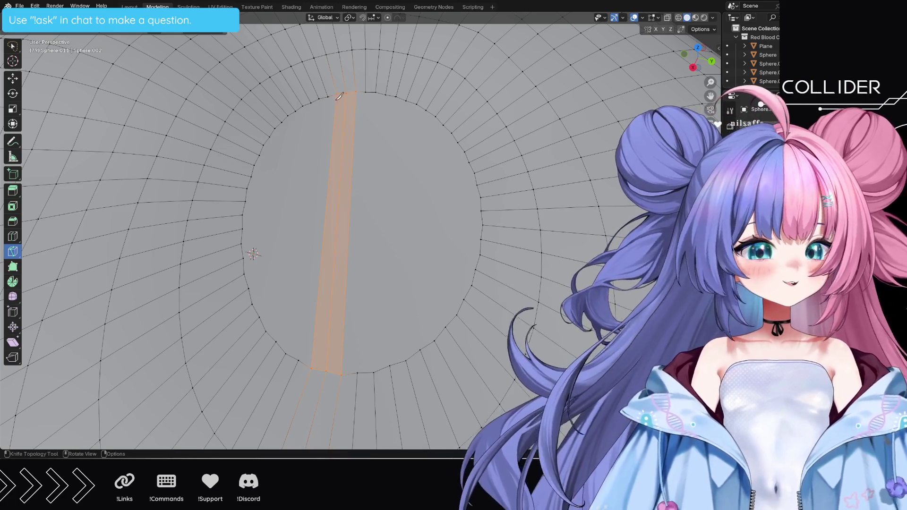
left_click(328, 96)
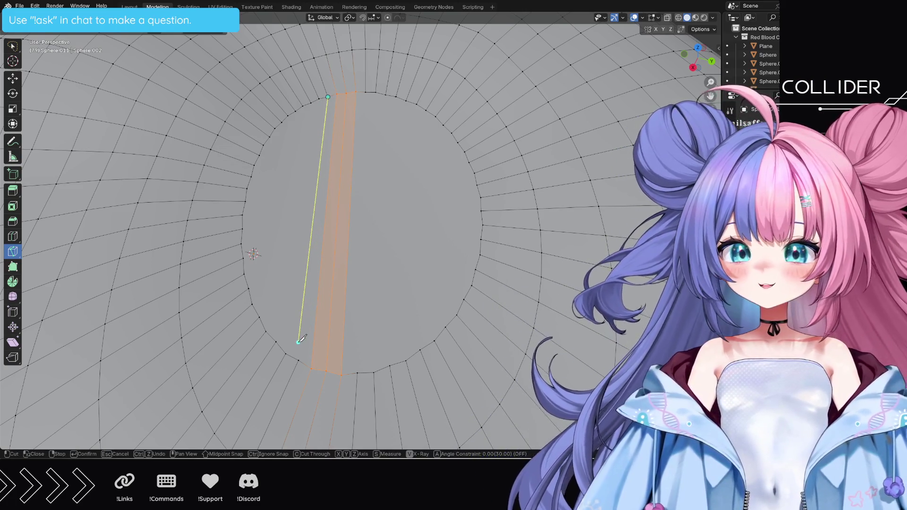
key("Escape")
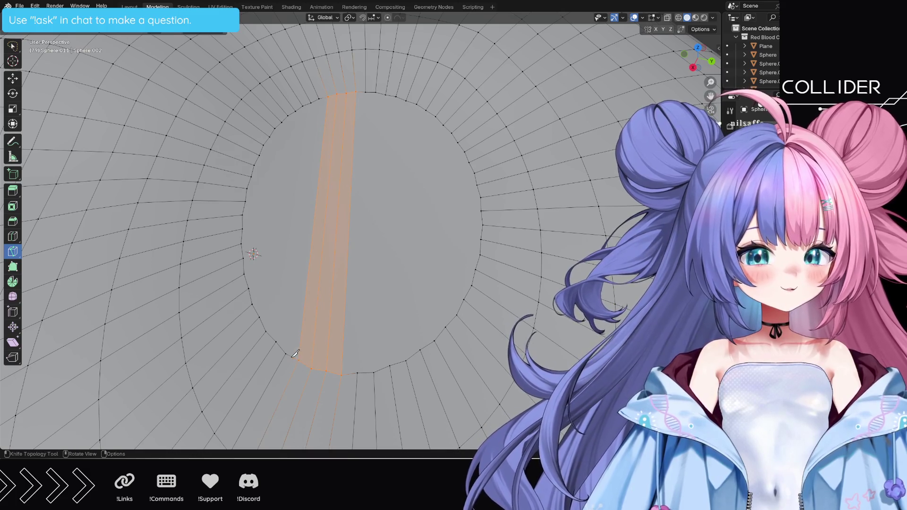
left_click(286, 353)
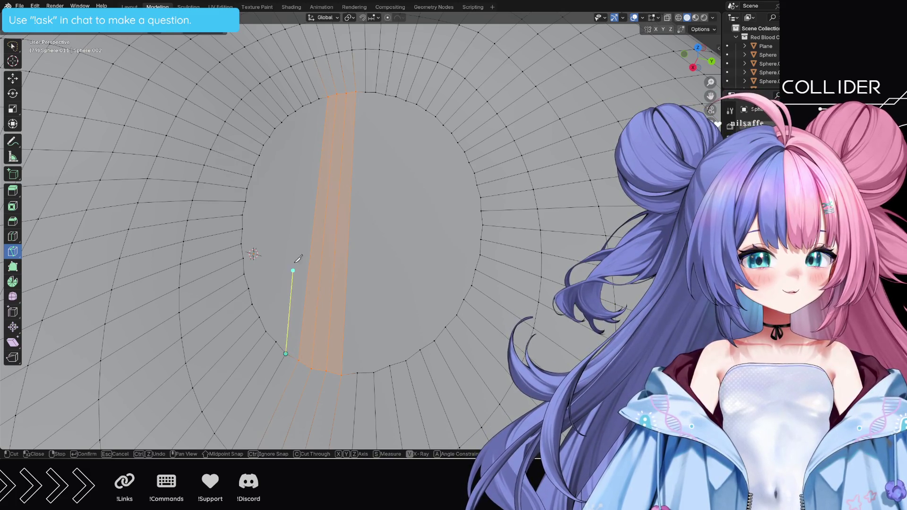
key("Escape")
left_click(311, 102)
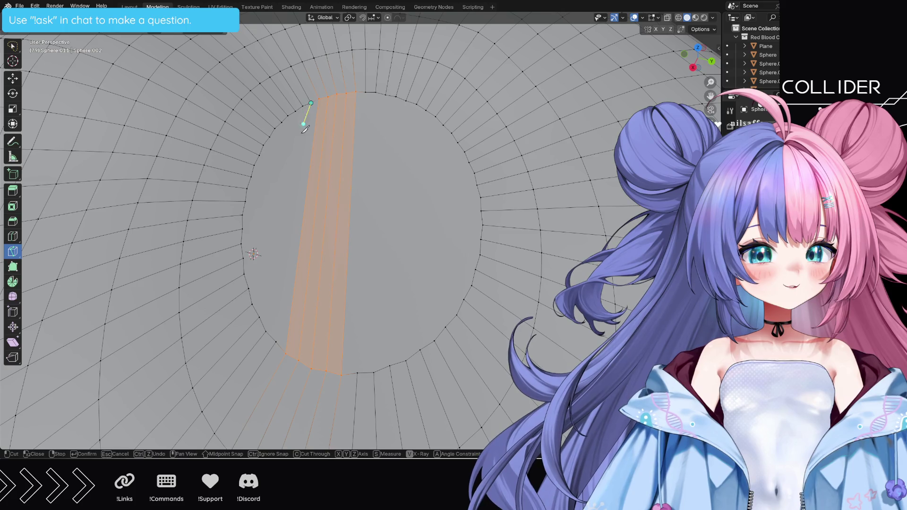
left_click(273, 333)
key("Return")
Step: Continue the parallel cuts leftward, linking successive lower and upper rim vertices
left_click(266, 331)
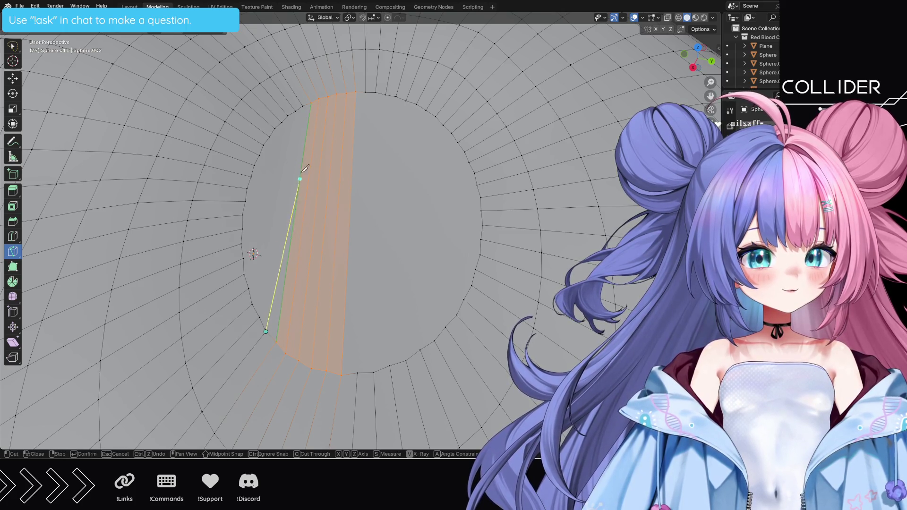
left_click(304, 105)
key("Return")
left_click(295, 112)
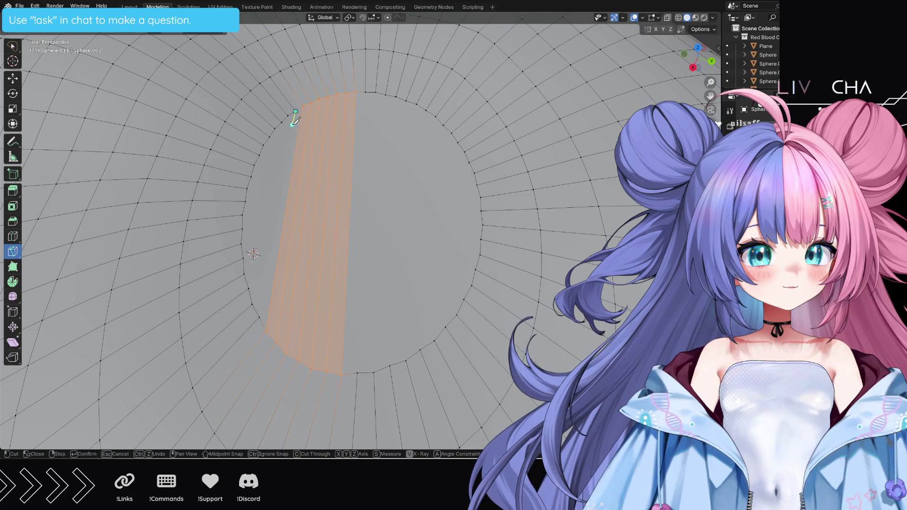
left_click(259, 315)
key("Return")
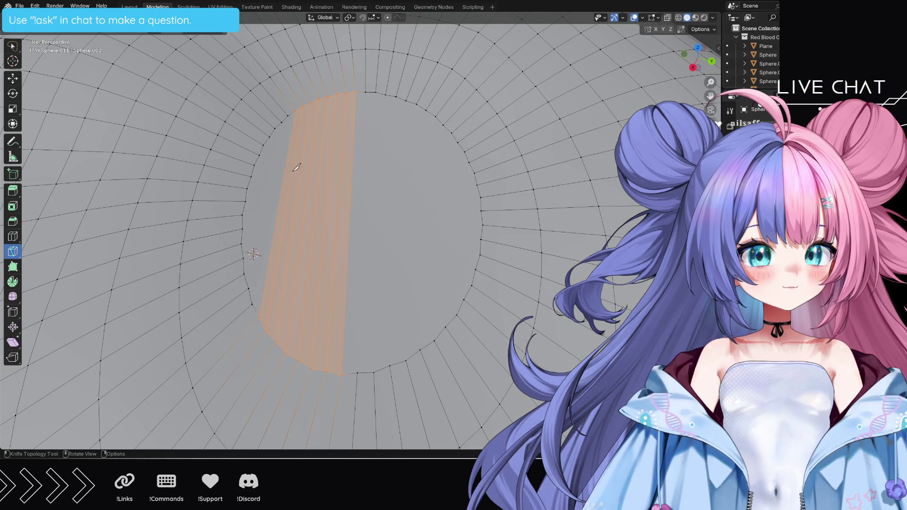
left_click(253, 303)
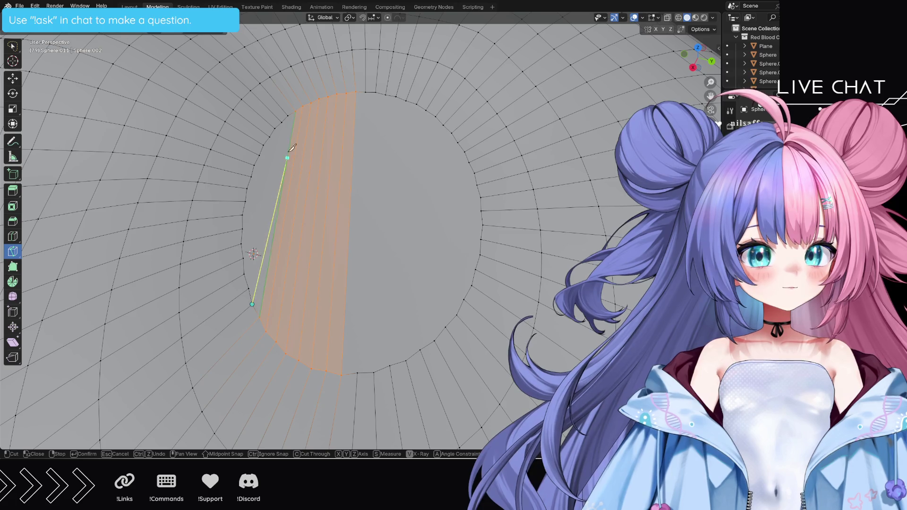
left_click(286, 115)
key("Return")
left_click(284, 121)
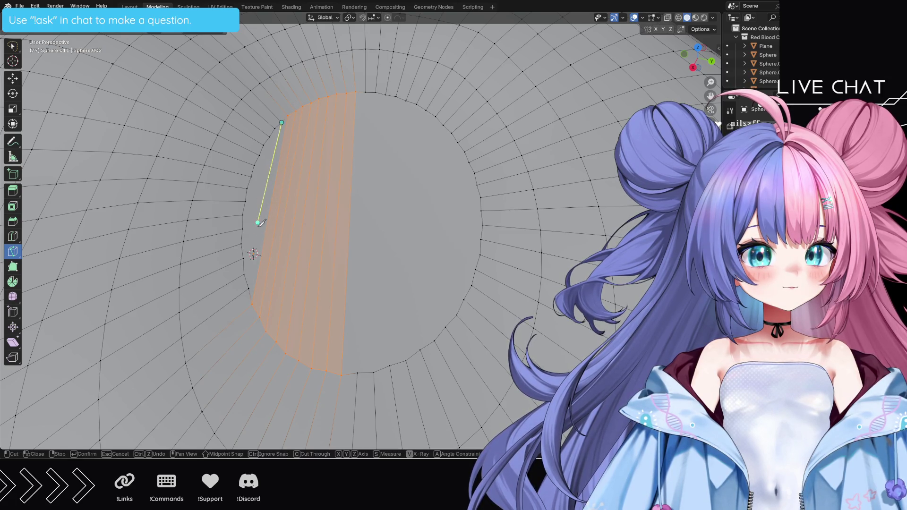
left_click(250, 284)
key("Return")
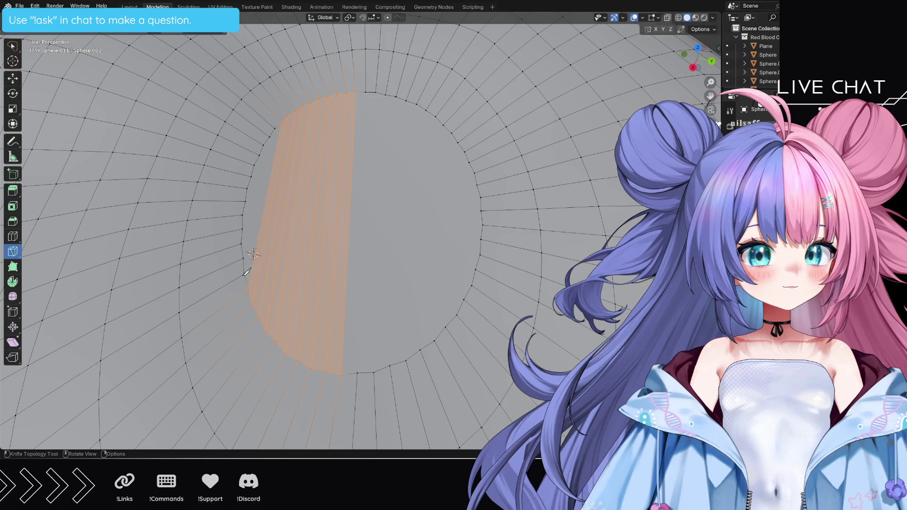
Step: Add the last two left-side parallel cuts, the final one ending at the circle's top vertex
left_click(244, 273)
left_click(274, 128)
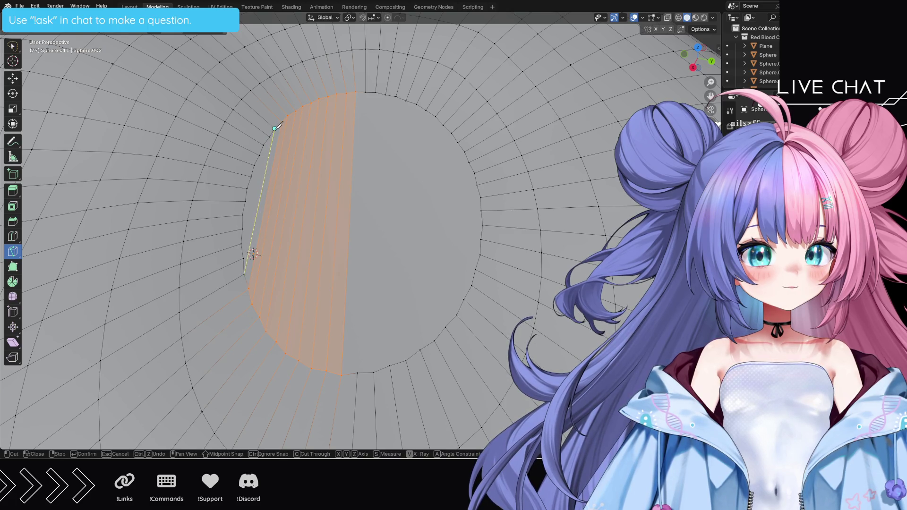
key("Return")
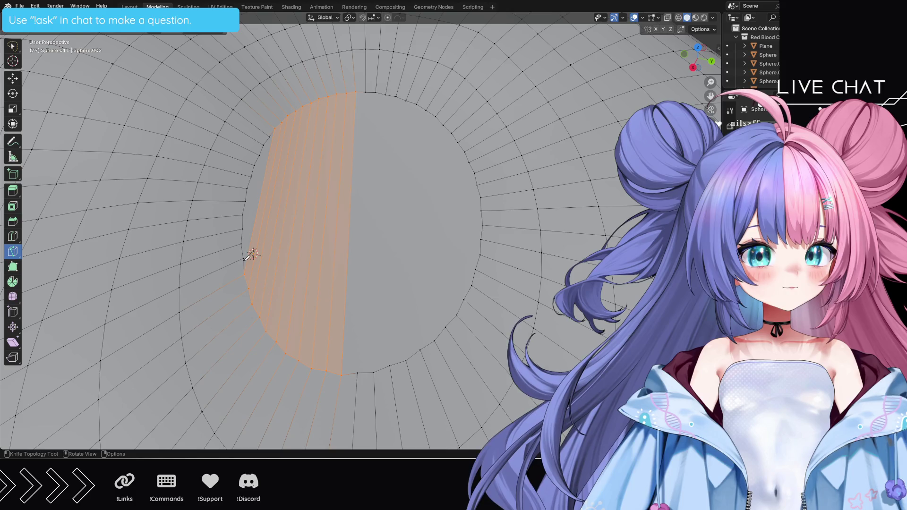
left_click(244, 258)
left_click(267, 140)
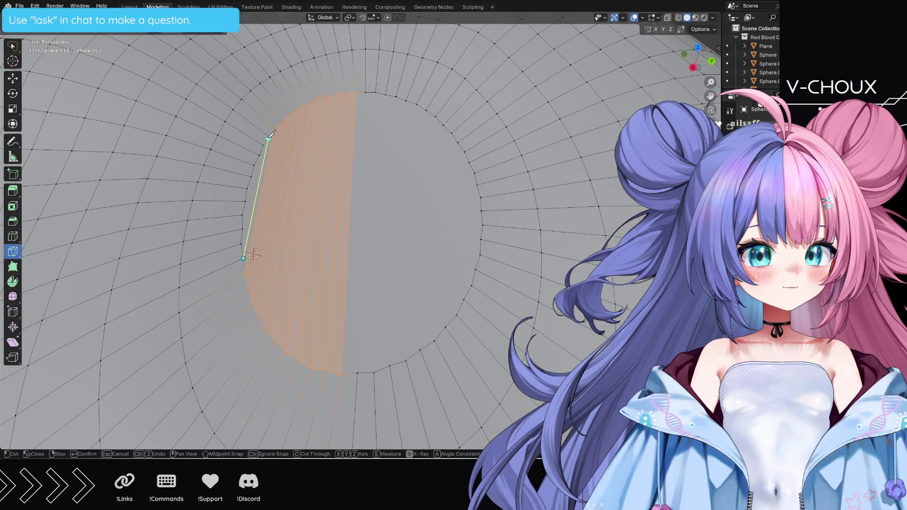
key("Return")
Step: Knife four short cuts joining the left strips' upper ends to neighbouring left rim vertices
scroll(263, 174, "up", 2)
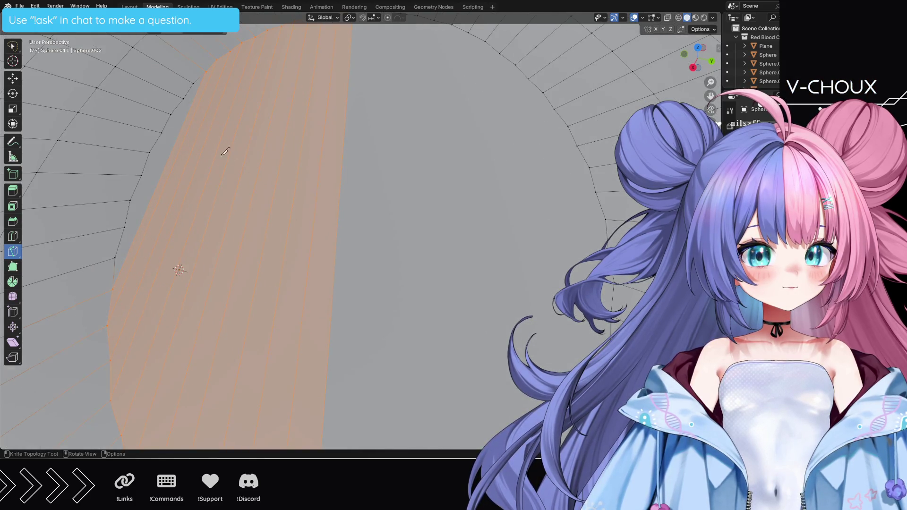
left_click(197, 89)
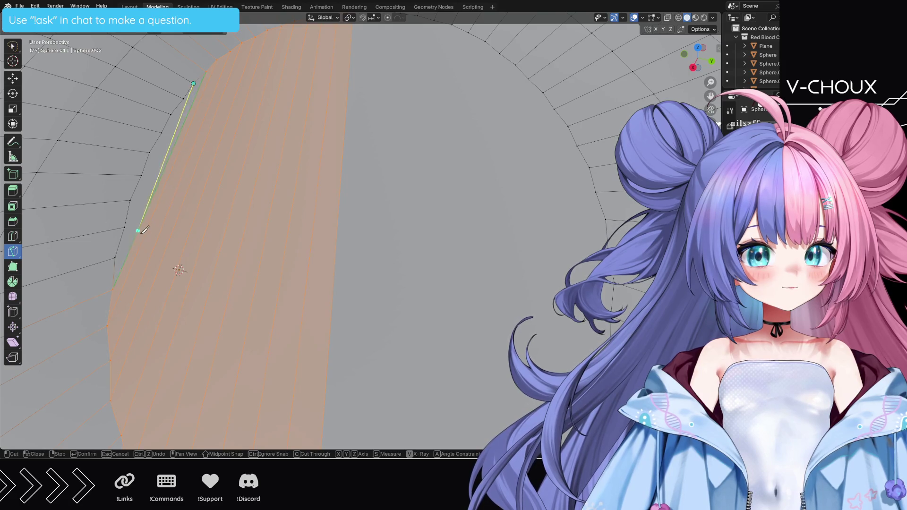
left_click(118, 256)
key("Return")
left_click(124, 227)
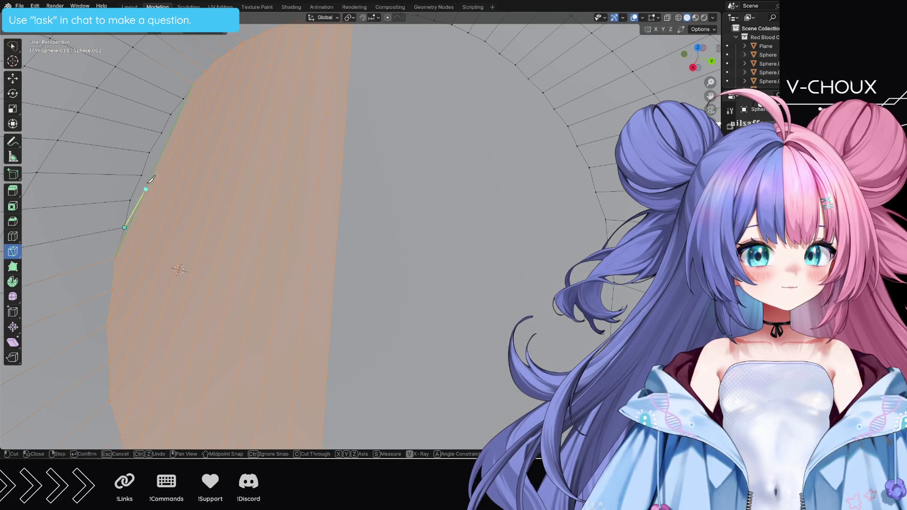
left_click(183, 99)
key("Return")
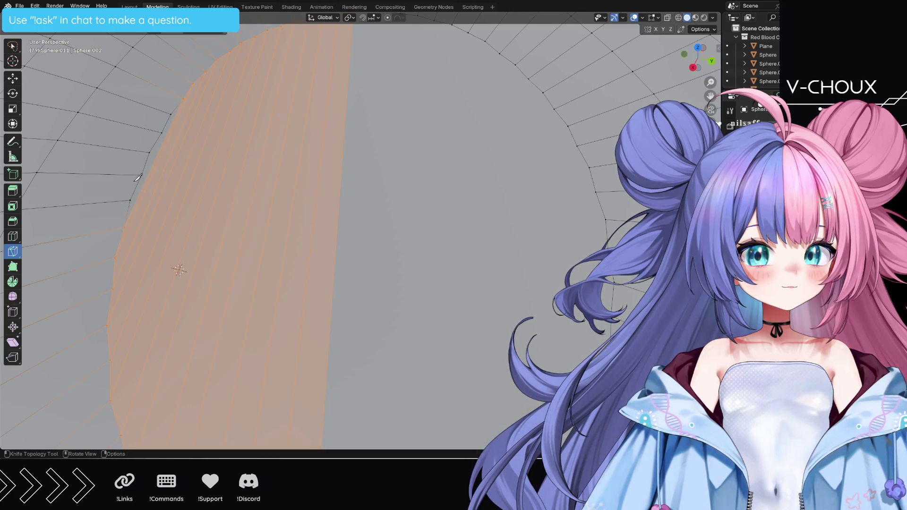
left_click(136, 195)
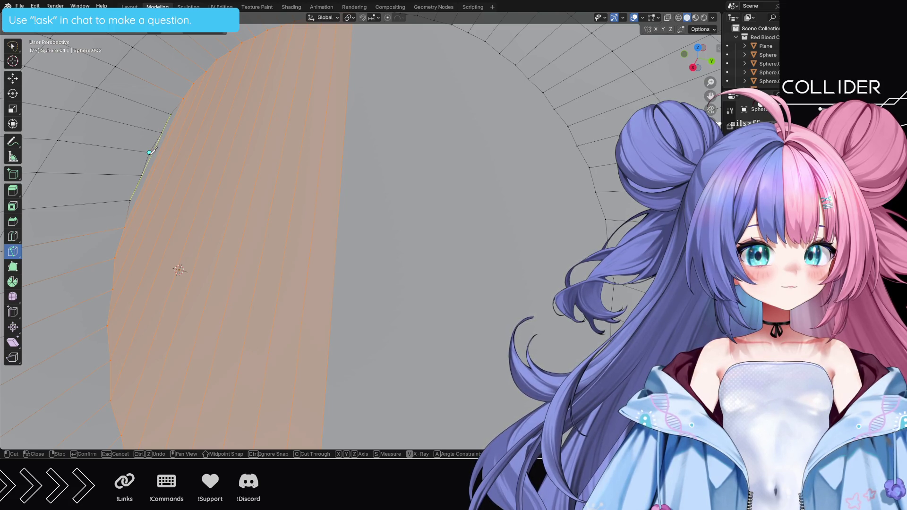
key("Return")
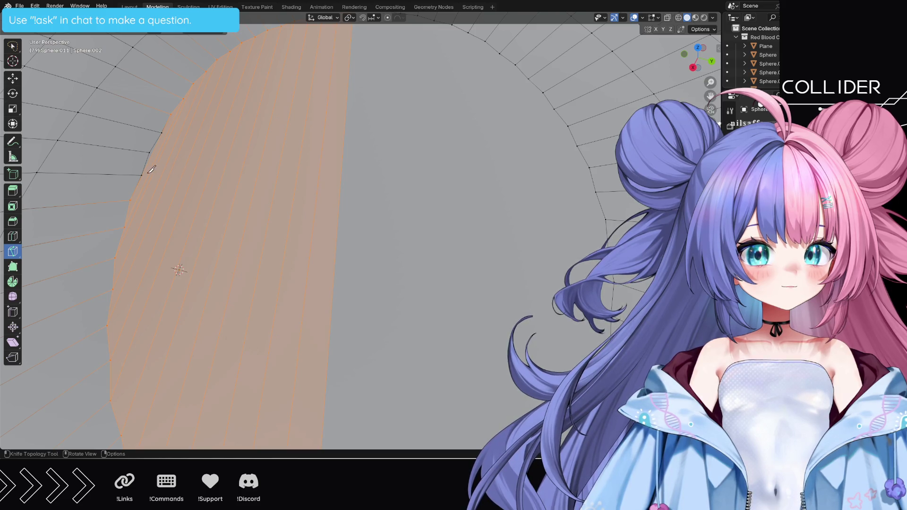
left_click(143, 175)
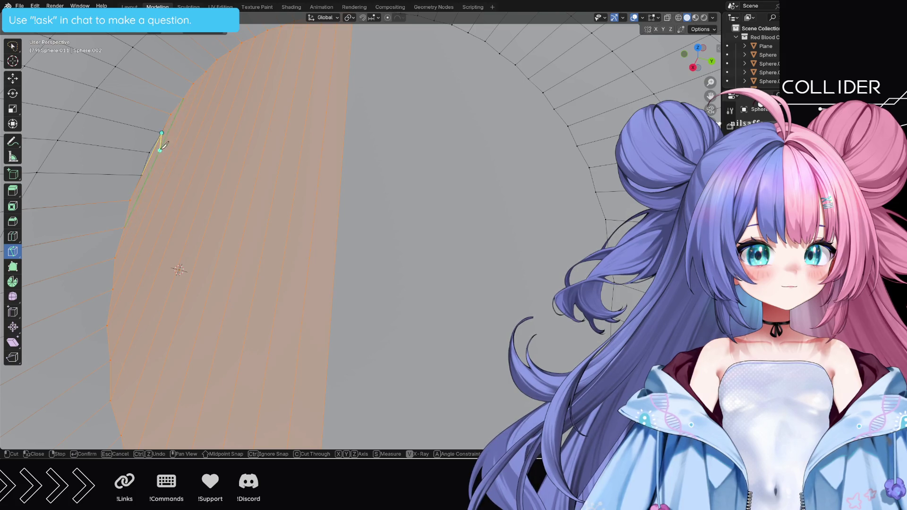
key("Return")
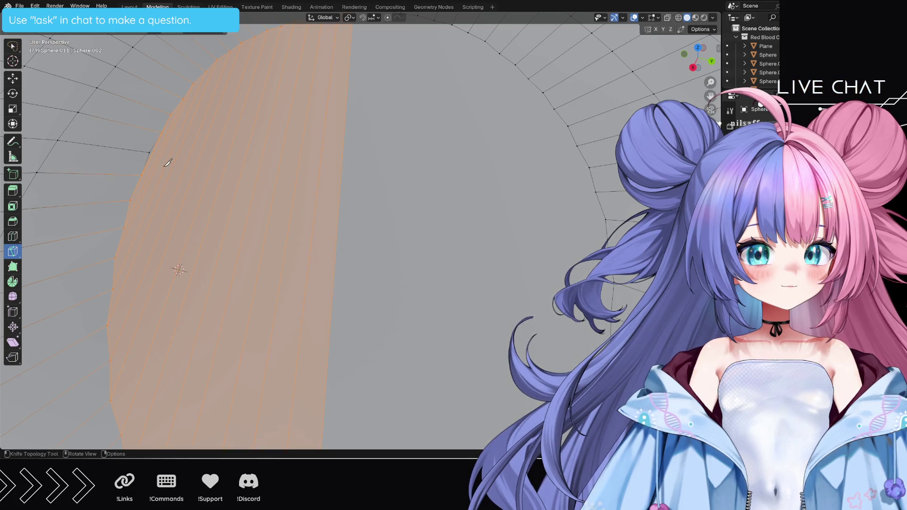
Step: Knife four vertical top-to-bottom cuts through the middle of the pole circle
scroll(265, 128, "down", 5)
left_click(365, 92)
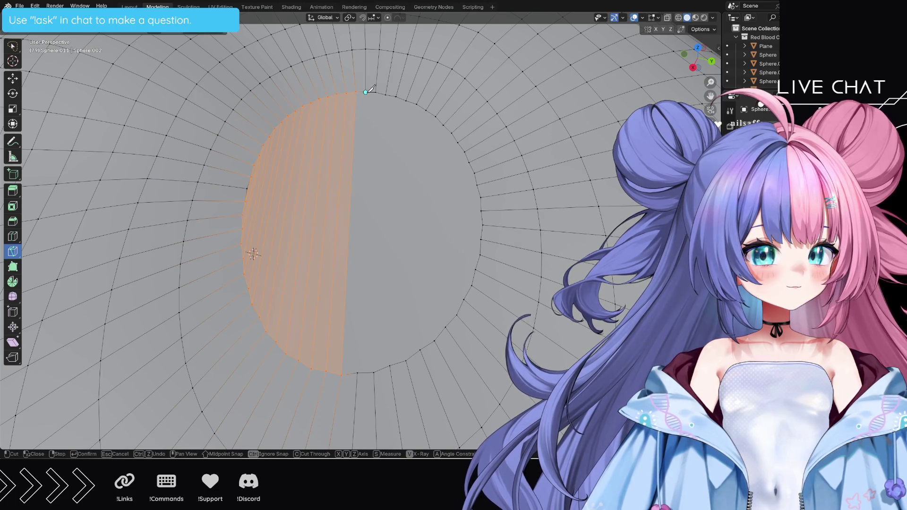
left_click(360, 373)
key("Return")
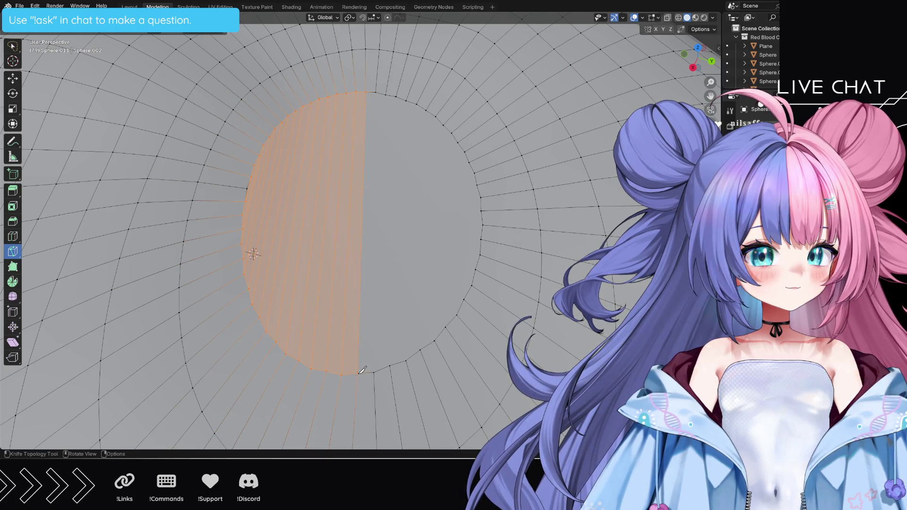
left_click(372, 372)
left_click(375, 92)
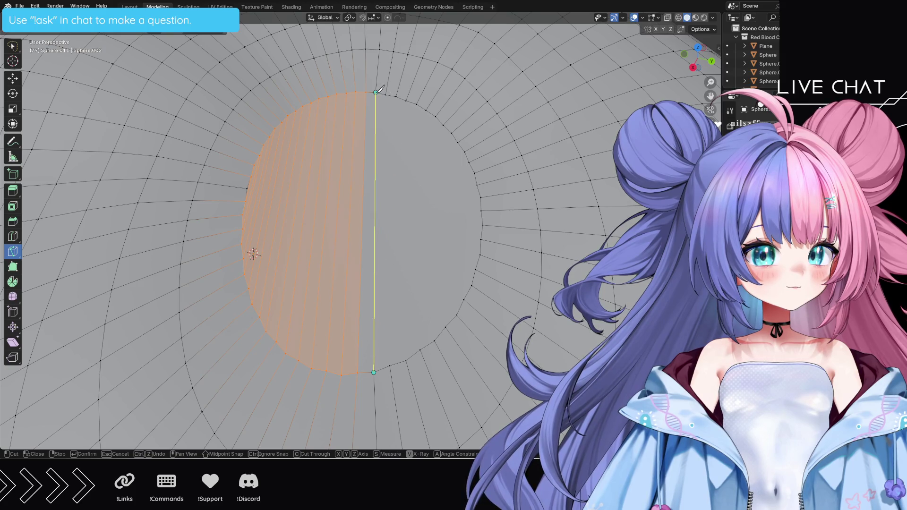
key("Return")
left_click(386, 93)
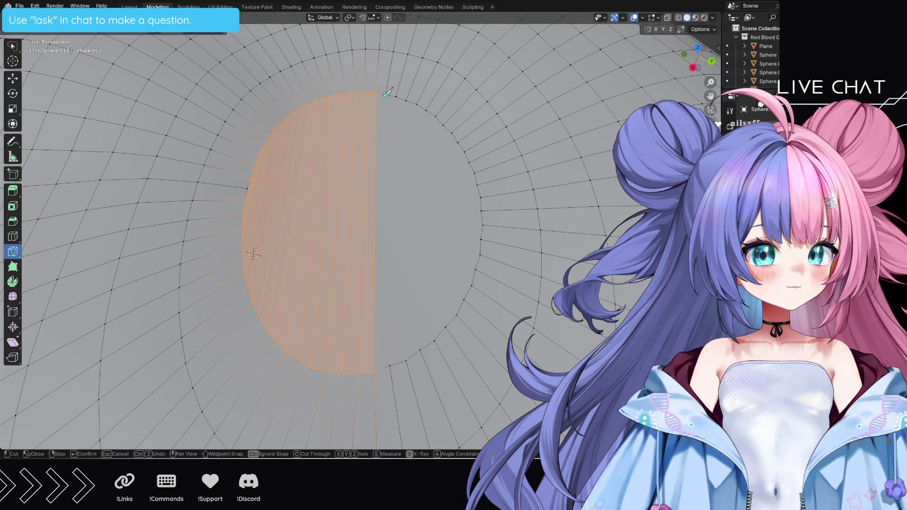
left_click(389, 365)
key("Return")
left_click(405, 360)
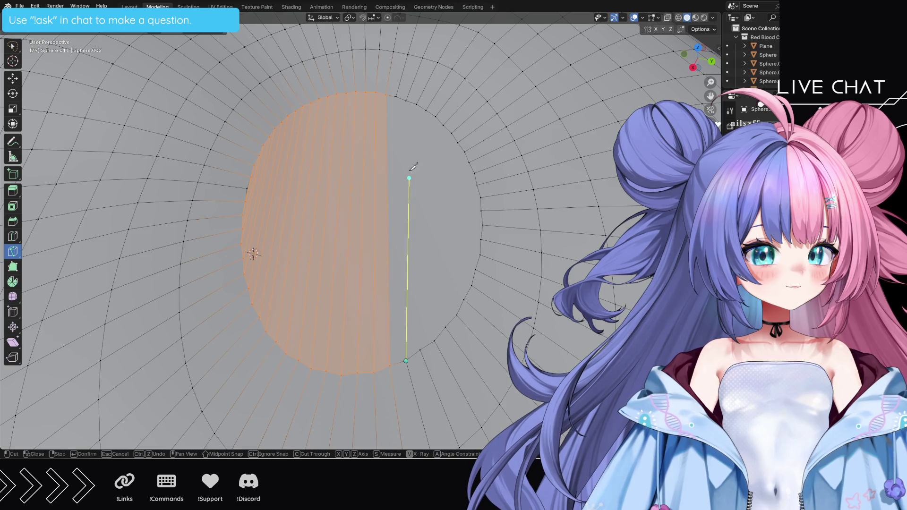
left_click(396, 97)
key("Return")
Step: Add four more parallel vertical cuts across the circle's right side
left_click(406, 101)
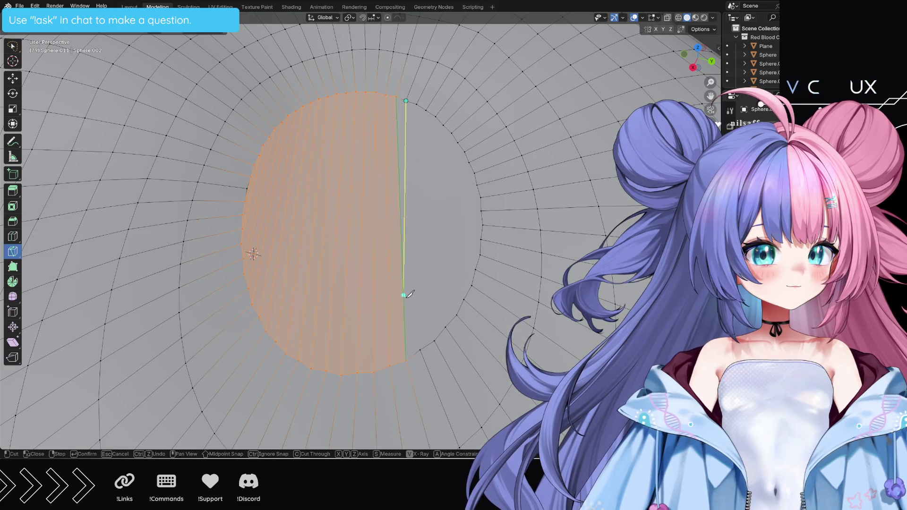
left_click(421, 349)
key("Return")
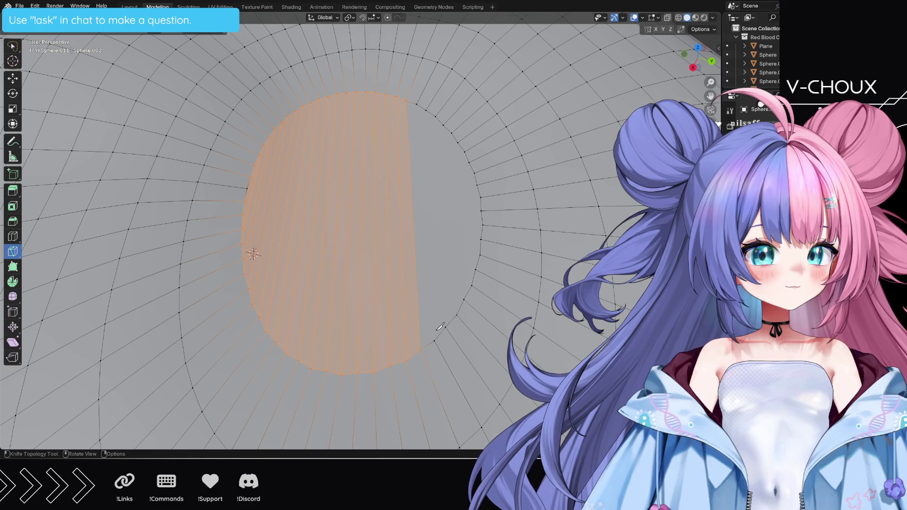
left_click(434, 341)
left_click(426, 108)
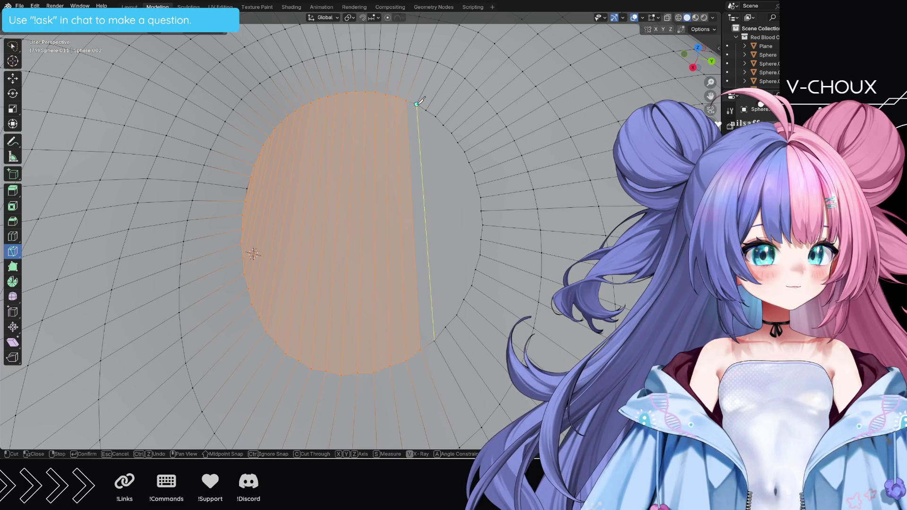
key("Return")
left_click(426, 110)
left_click(446, 326)
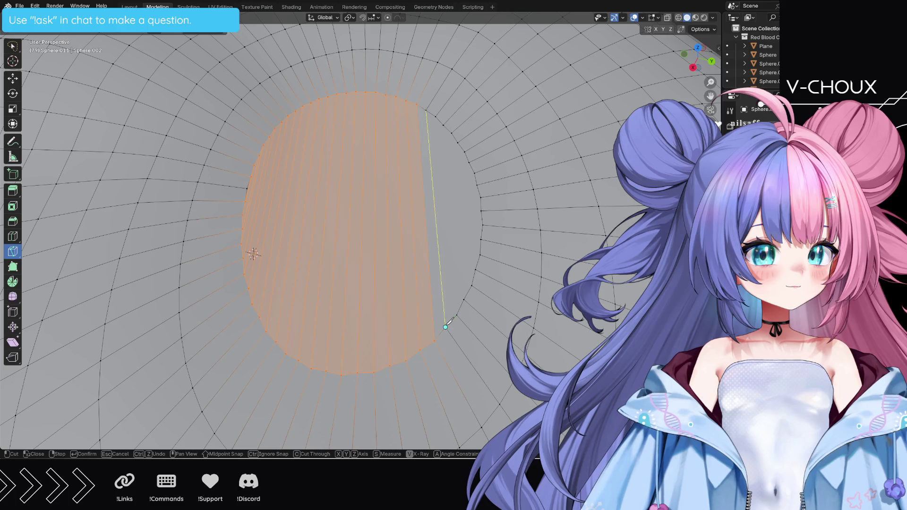
key("Return")
left_click(456, 314)
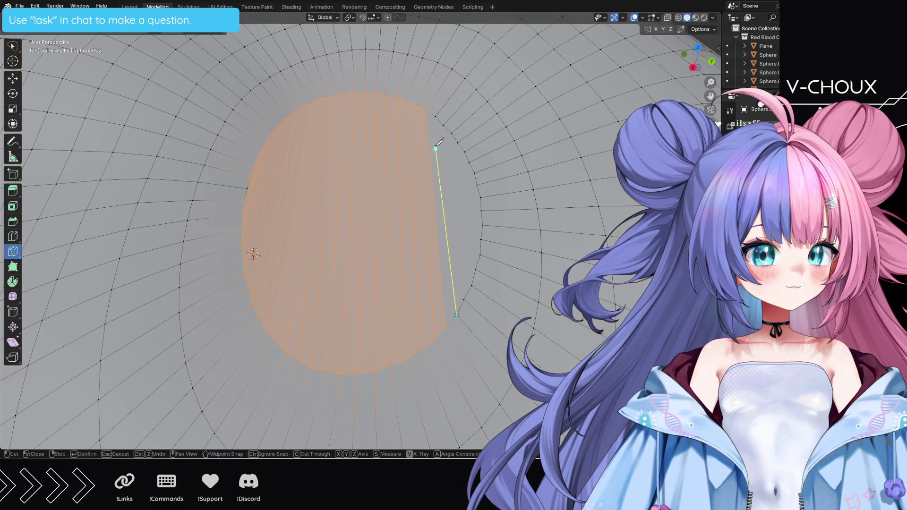
left_click(435, 114)
key("Return")
Step: Add three cuts along the right rim linking upper and lower rim vertices
left_click(443, 126)
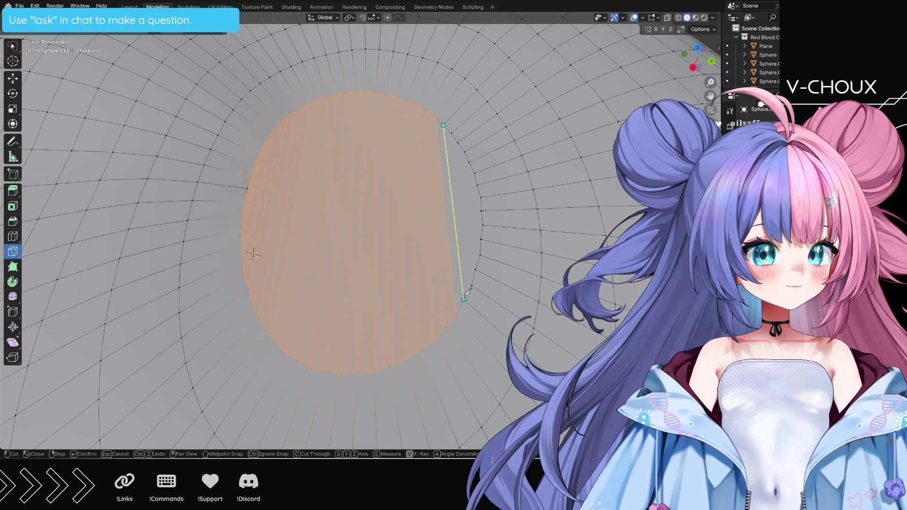
left_click(472, 284)
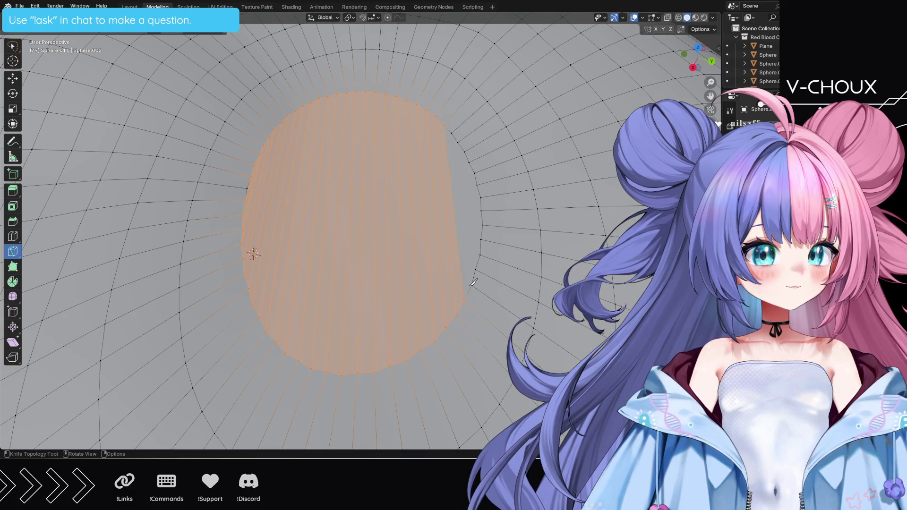
key("Return")
left_click(458, 142)
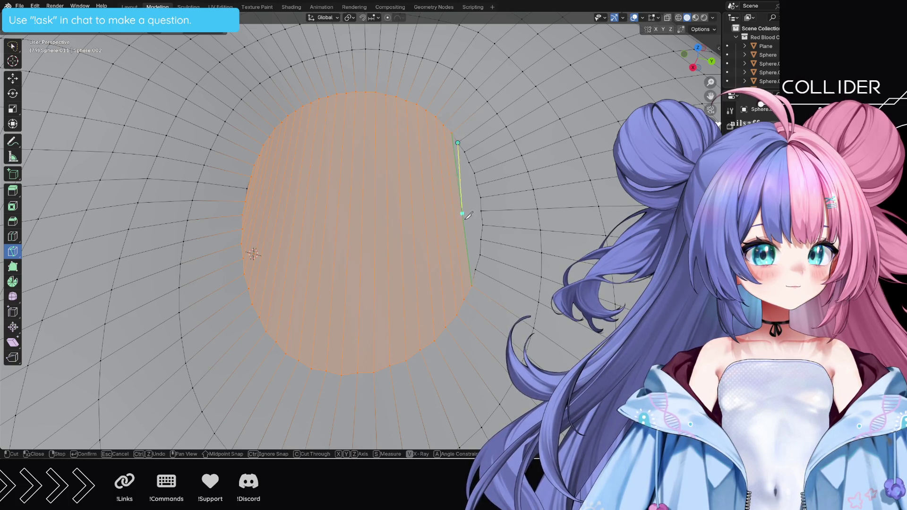
left_click(480, 255)
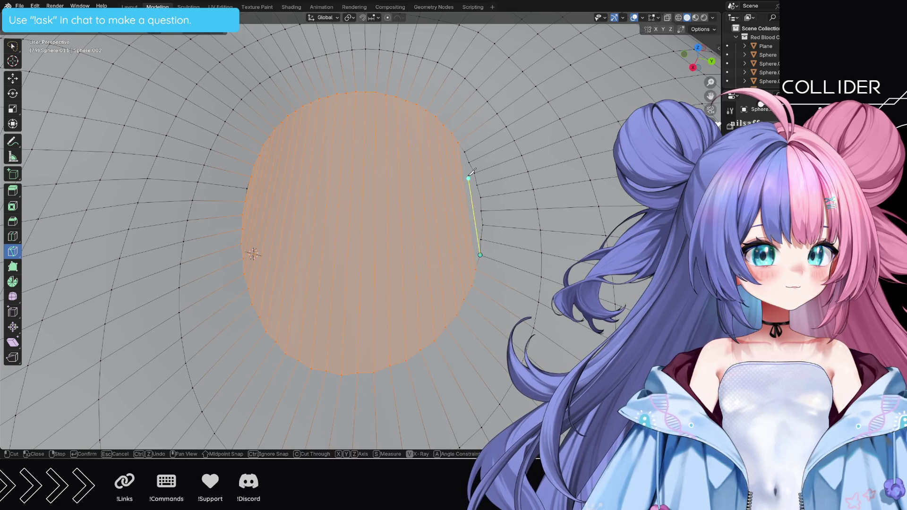
key("Return")
left_click(469, 162)
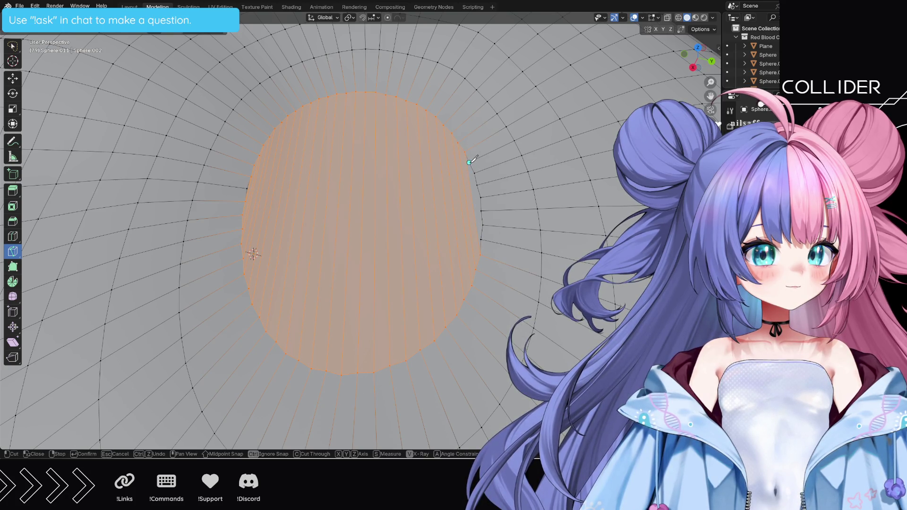
left_click(482, 225)
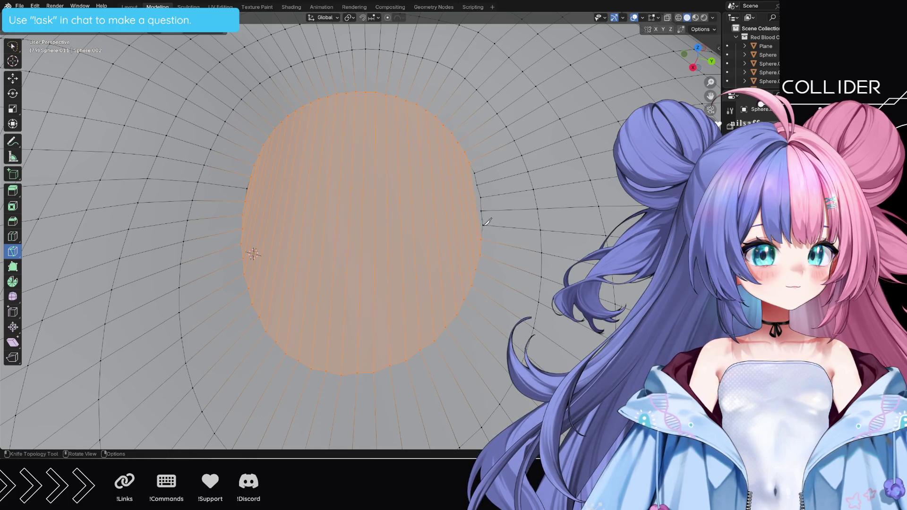
key("Return")
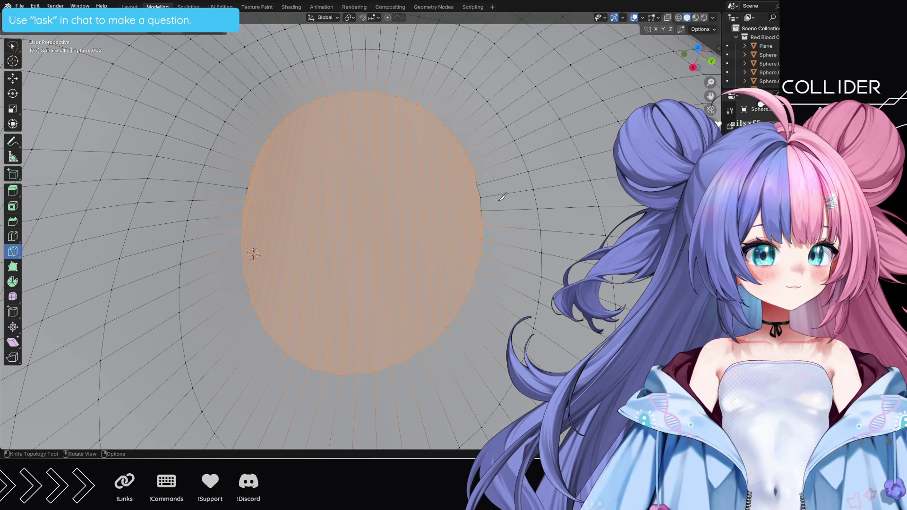
Step: Add a short knife cut at the circle's right silhouette edge
scroll(503, 196, "up", 4)
left_click(596, 192)
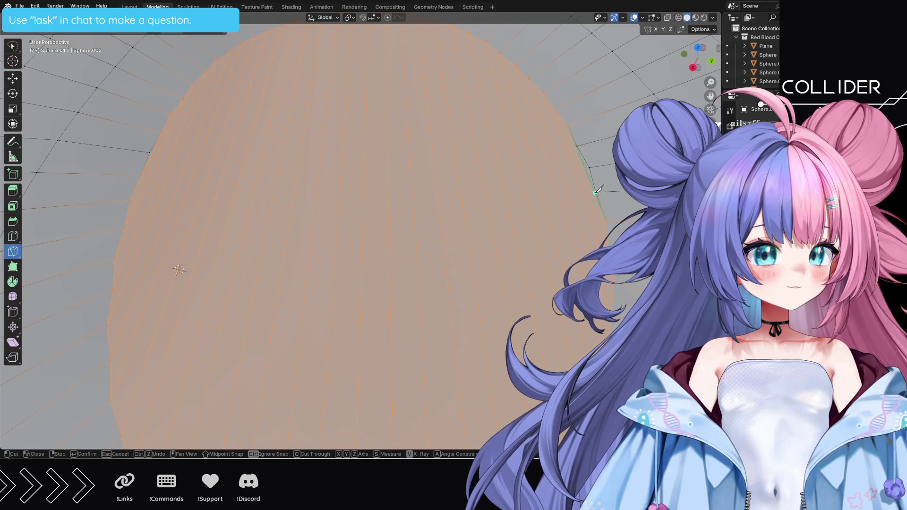
left_click(577, 145)
key("Return")
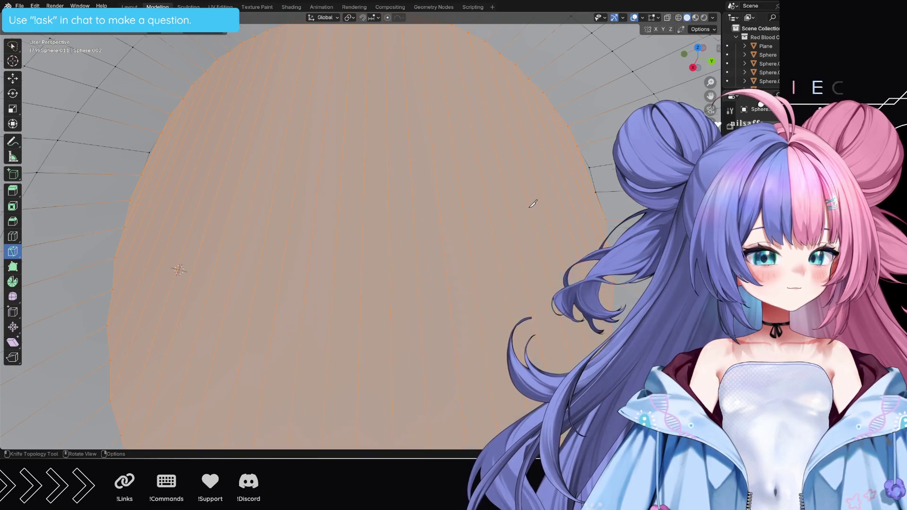
scroll(532, 204, "down", 5)
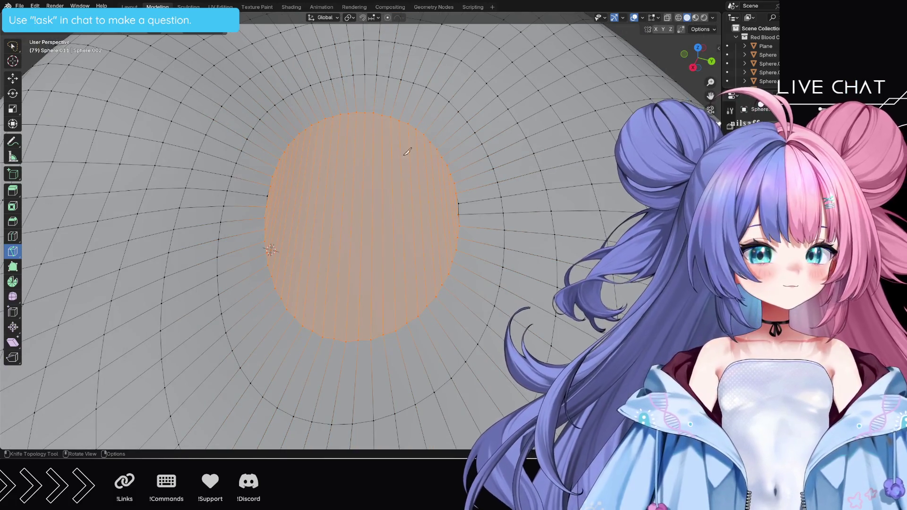
scroll(363, 133, "up", 2)
scroll(363, 133, "up", 1)
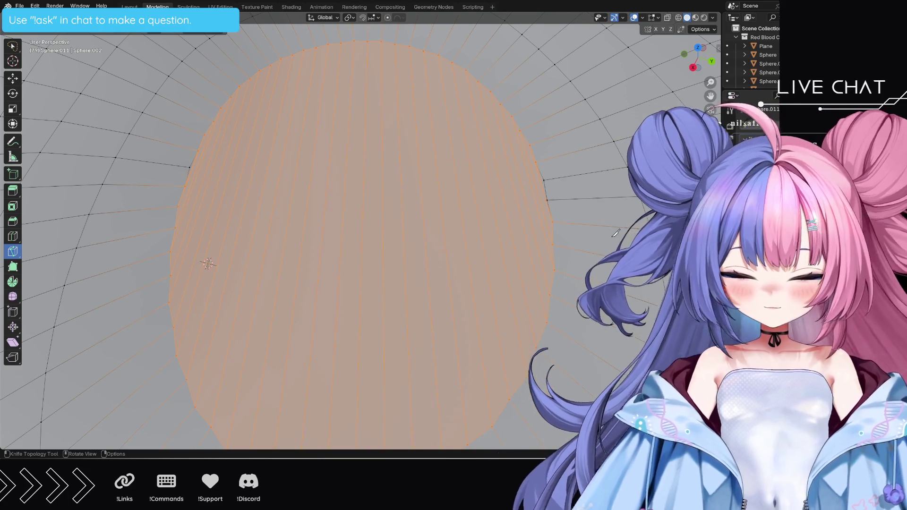
middle_click_drag(617, 232, 612, 231)
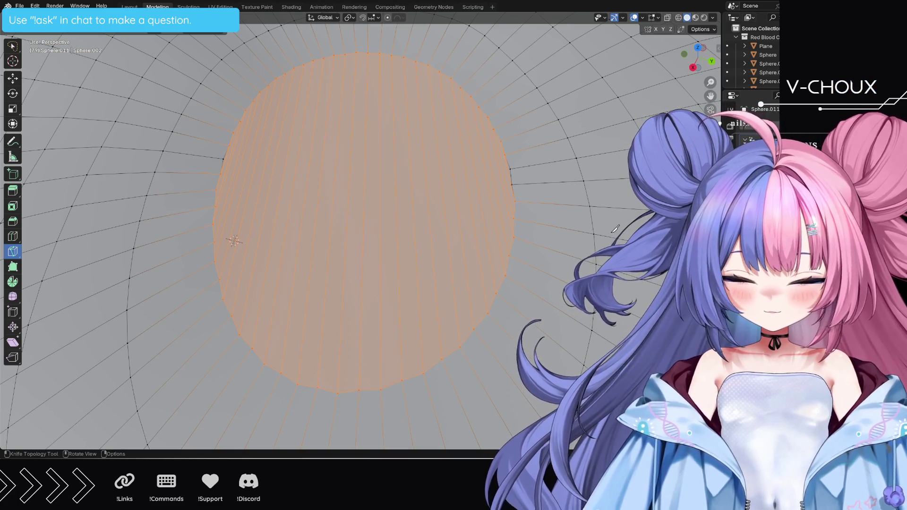
Step: Cut a first horizontal line edge to edge across the patch, then deselect to check it
left_click(224, 159)
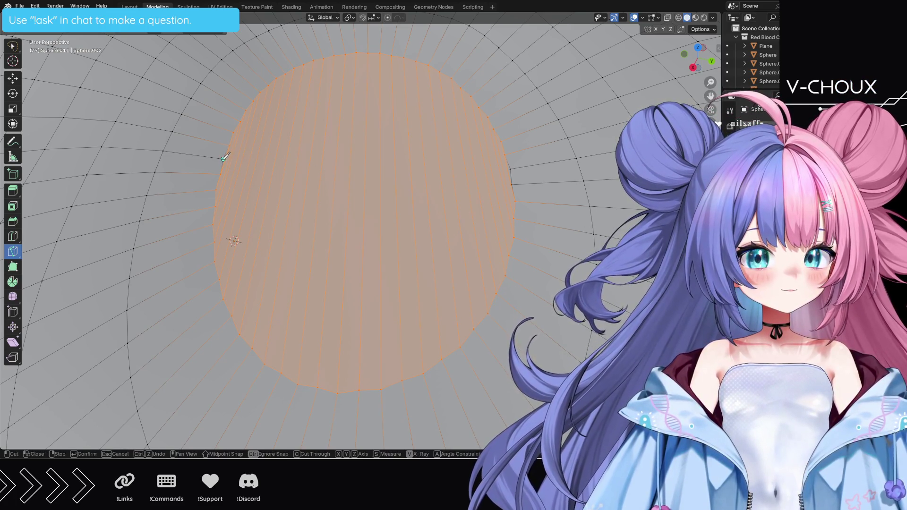
left_click(510, 169)
key("Return")
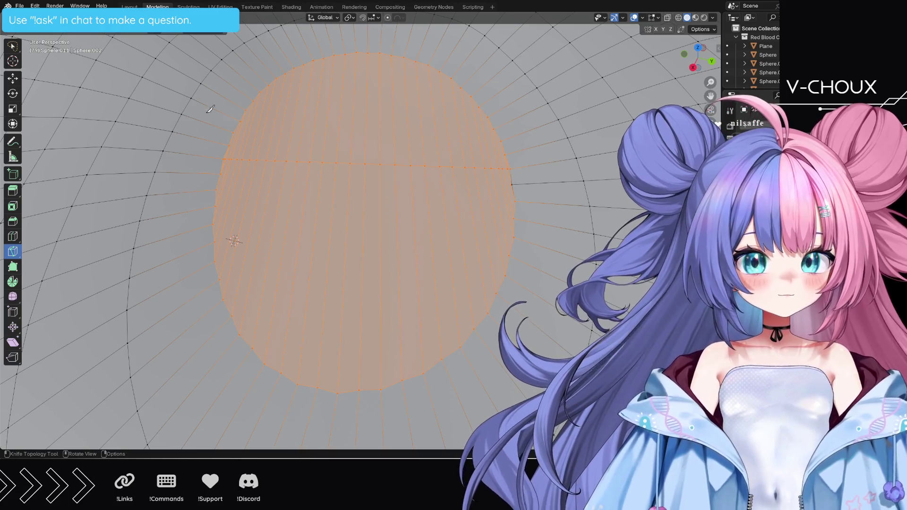
left_click(13, 46)
left_click(168, 147)
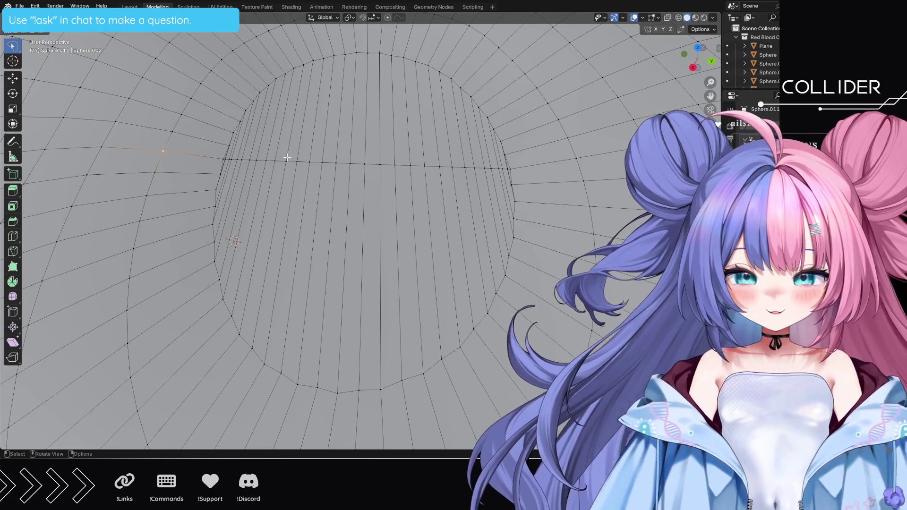
Step: Zigzag one knife cut edge to edge down the patch, adding parallel horizontal rows to the bottom rim
left_click(12, 251)
left_click(221, 174)
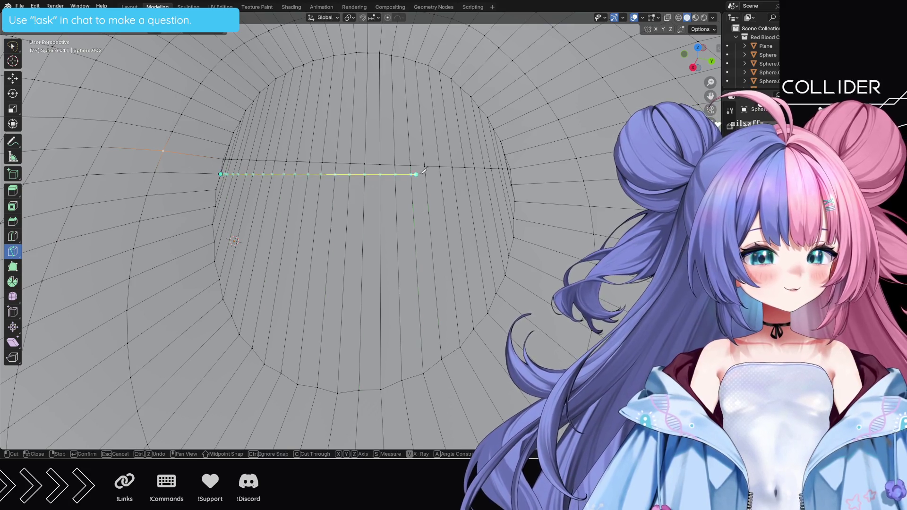
left_click(511, 184)
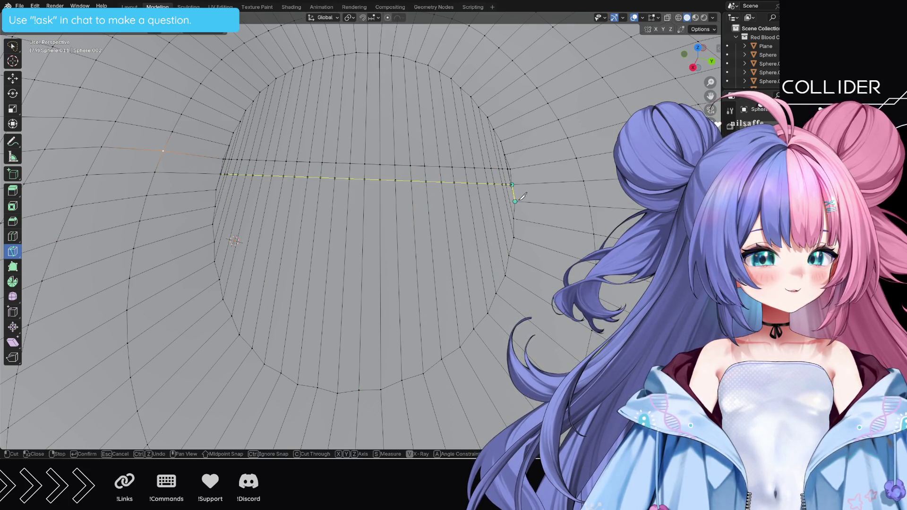
left_click(515, 201)
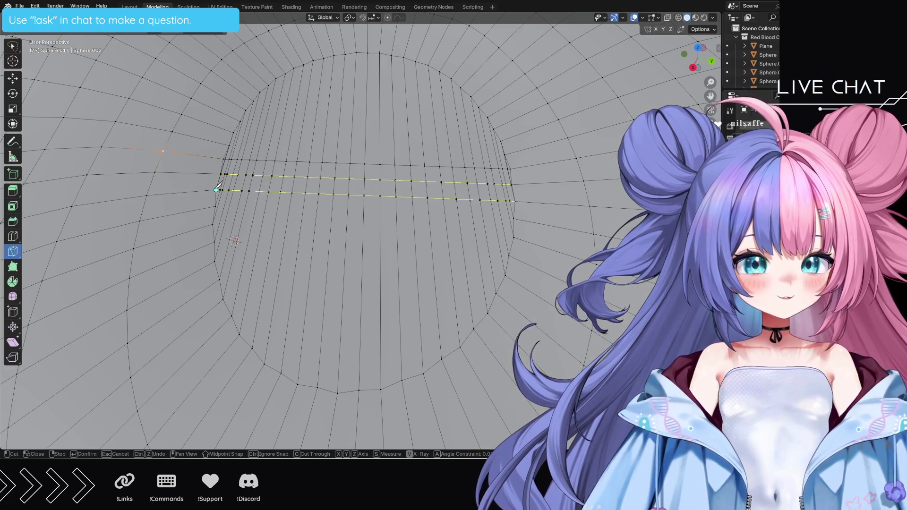
left_click(216, 206)
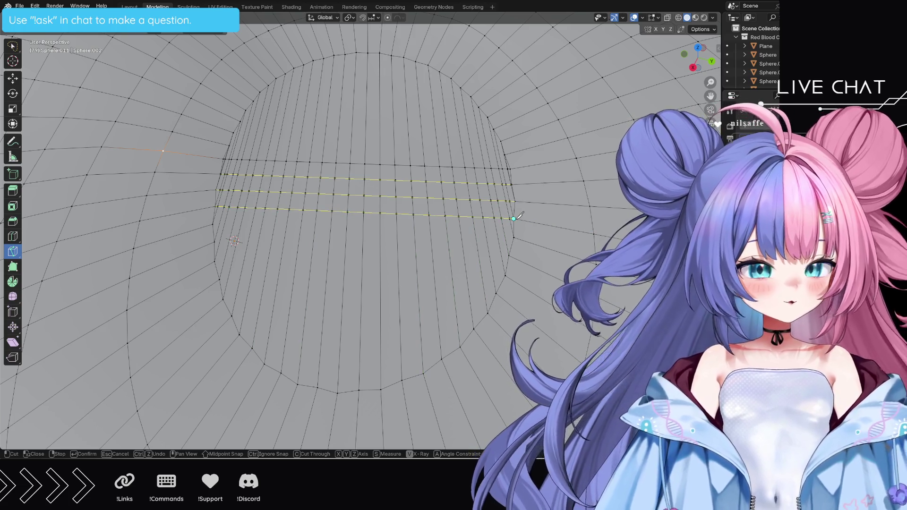
left_click(513, 237)
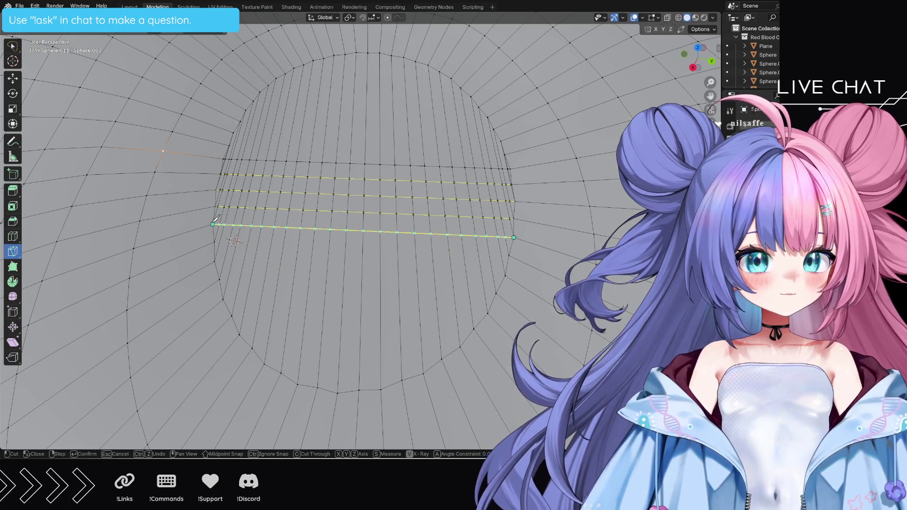
left_click(214, 241)
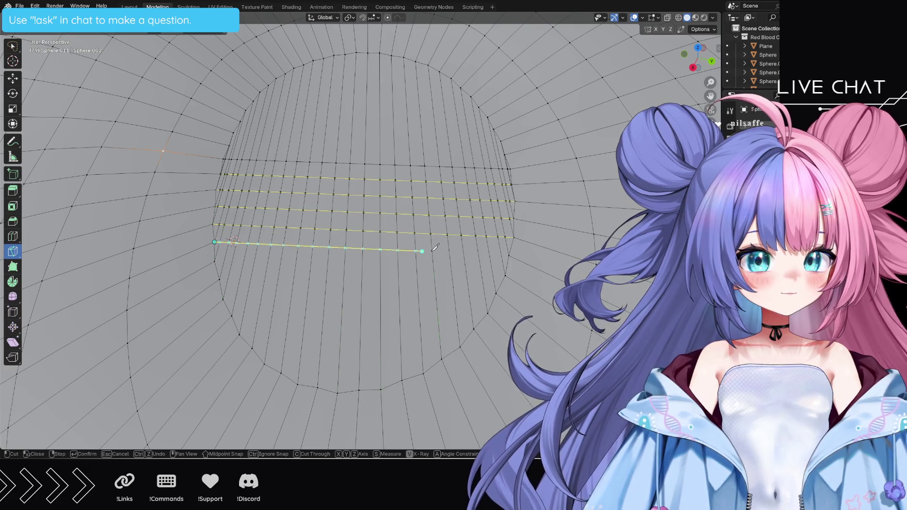
left_click(506, 275)
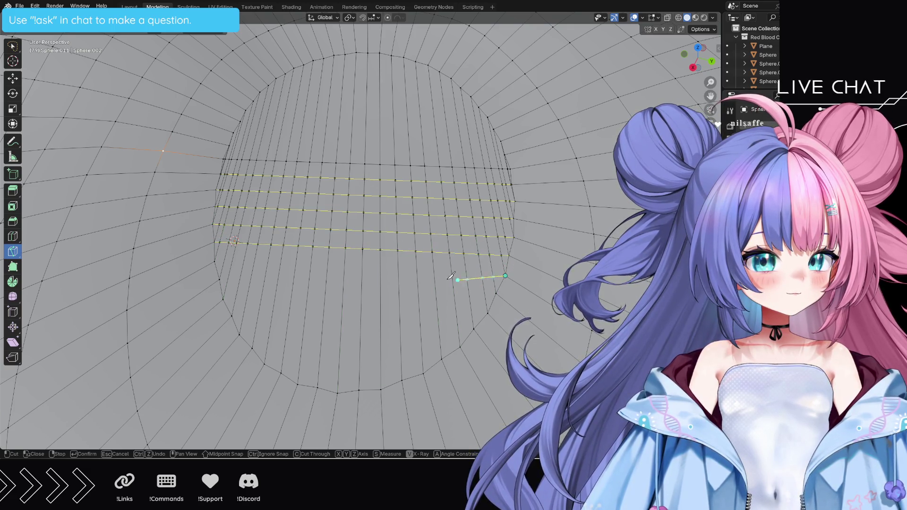
left_click(219, 279)
left_click(496, 293)
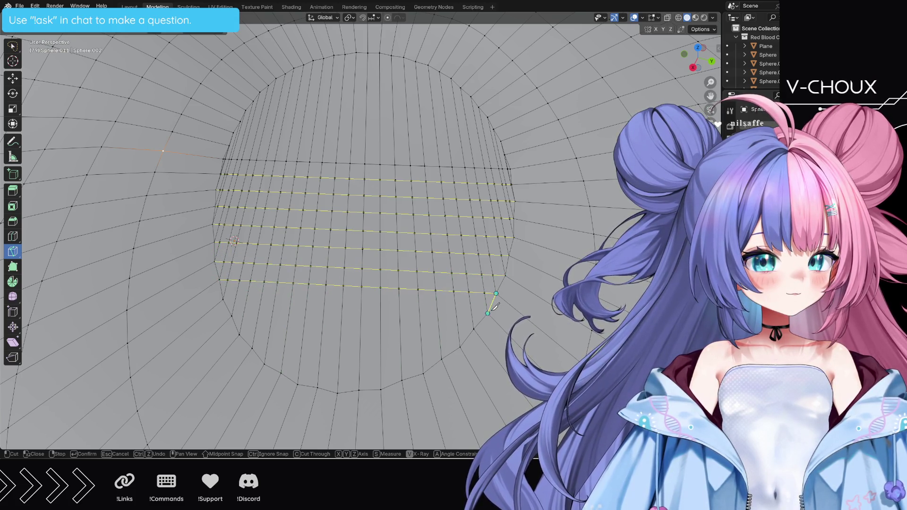
left_click(222, 299)
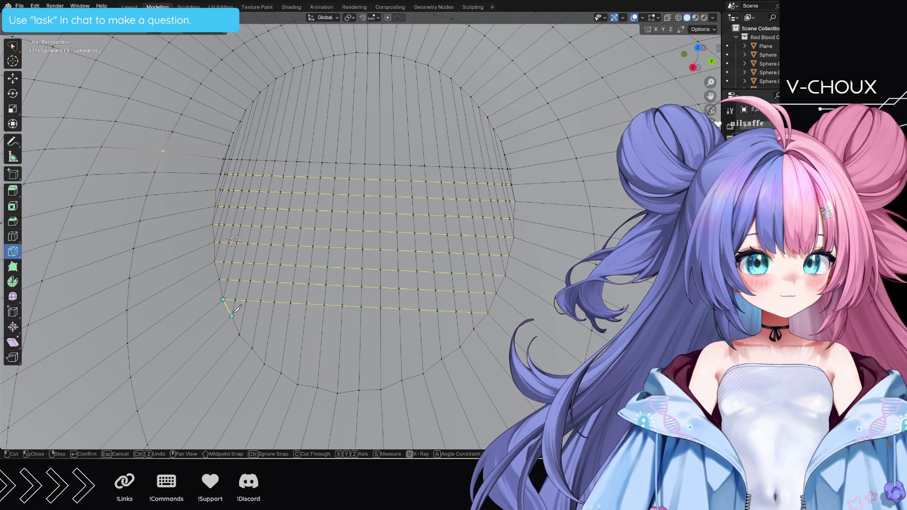
left_click(231, 316)
left_click(473, 329)
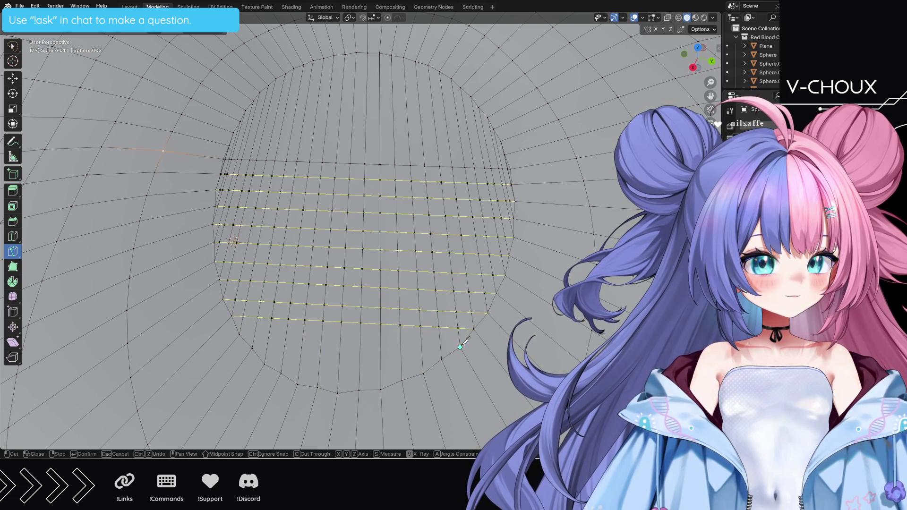
left_click(459, 347)
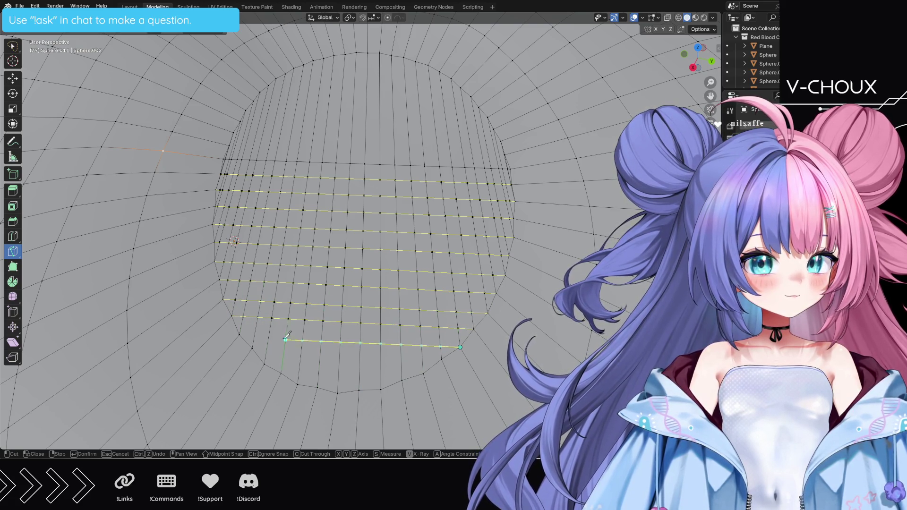
left_click(252, 348)
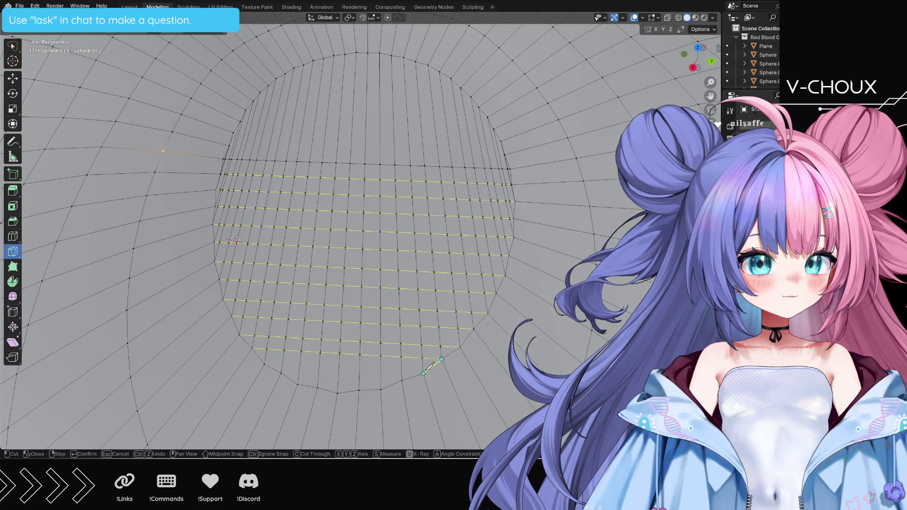
left_click(422, 373)
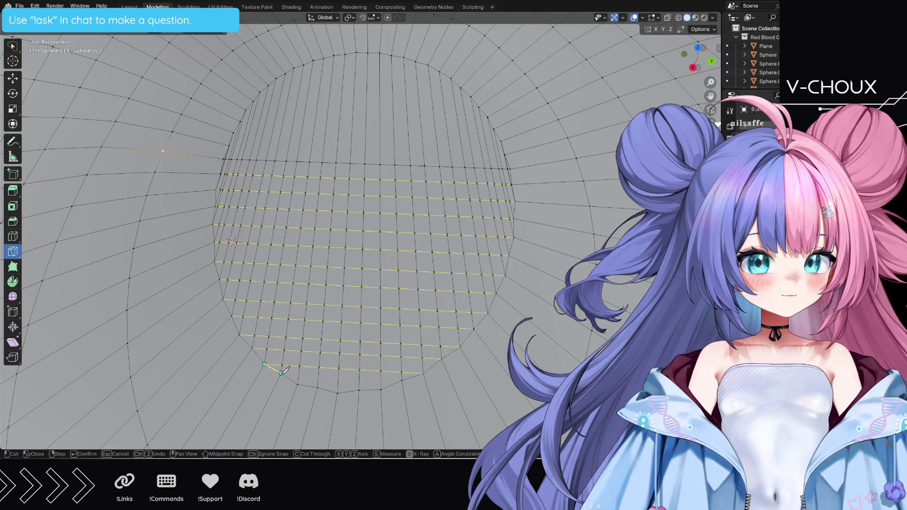
left_click(281, 373)
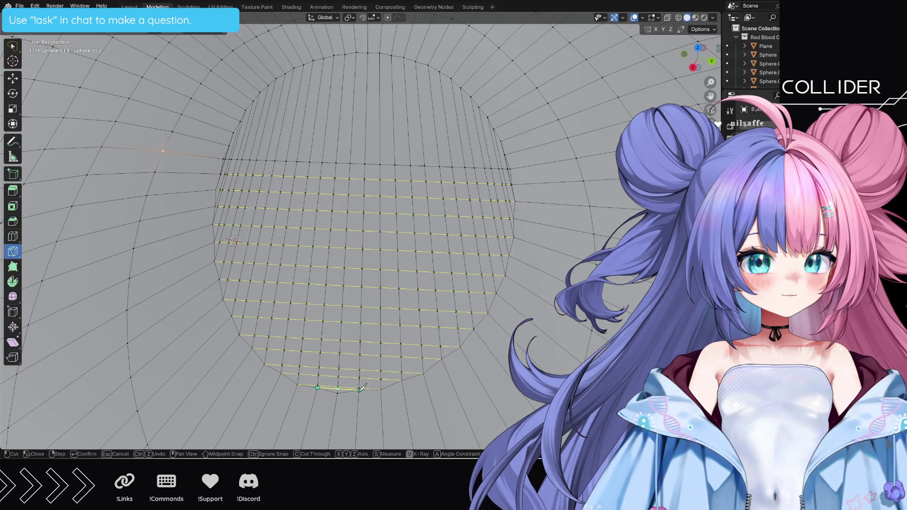
key("Return")
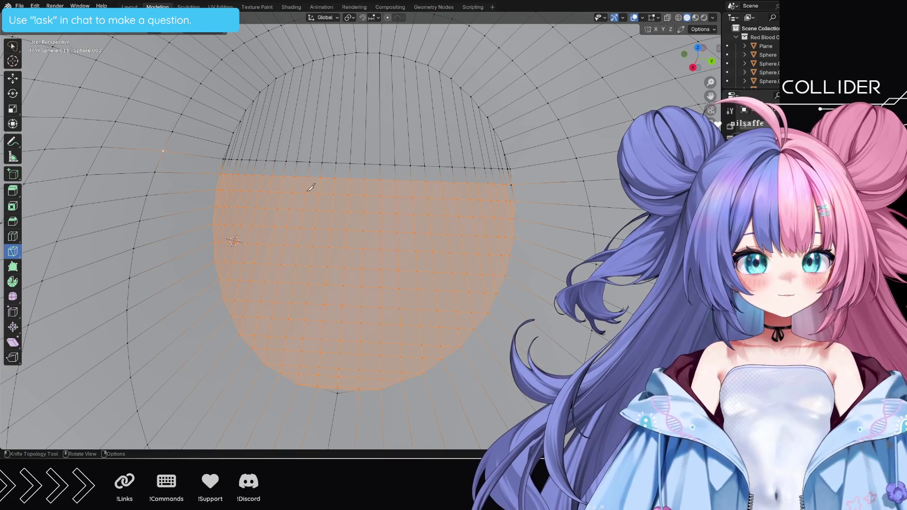
Step: Remove the stray border vertices of the knife-cut grid with Dissolve Vertices, then select another border vertex
scroll(325, 172, "up", 3)
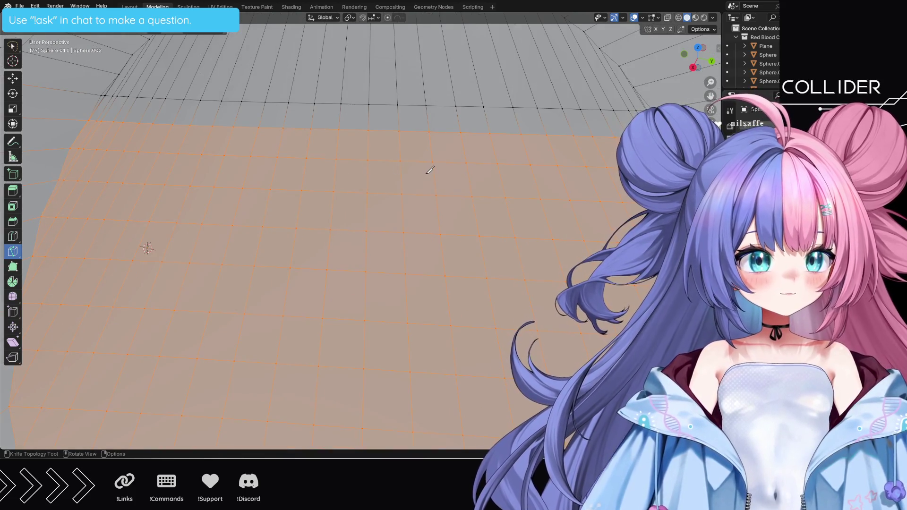
mouse_move(451, 166)
middle_mouse_down()
mouse_move(302, 238)
mouse_move(330, 250)
middle_mouse_up()
scroll(330, 250, "up", 4)
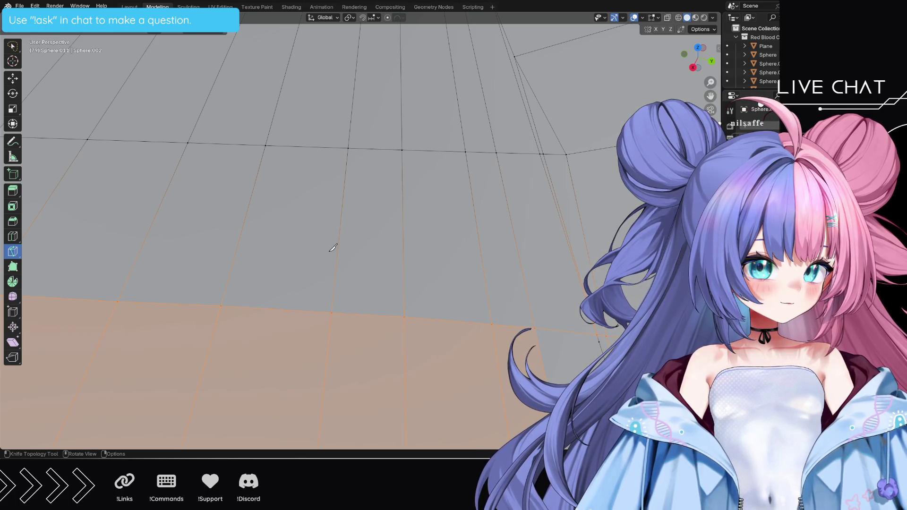
key("slash")
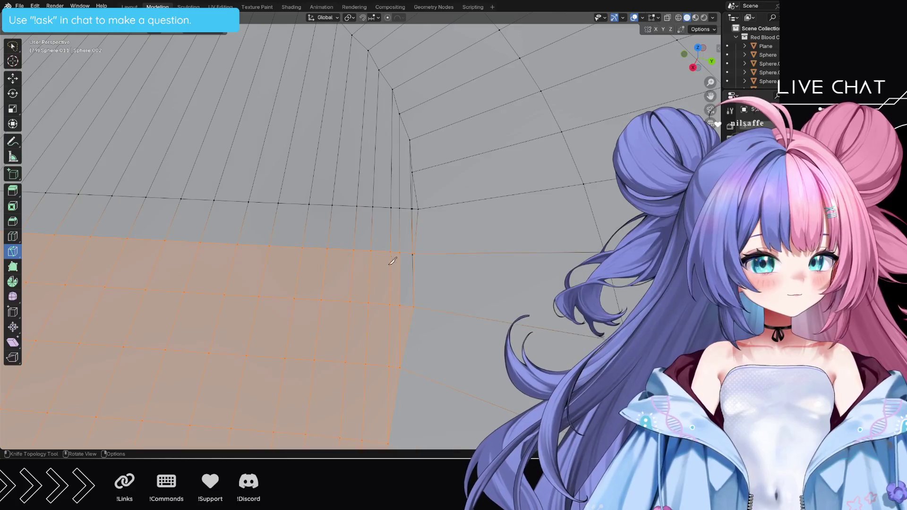
key("slash")
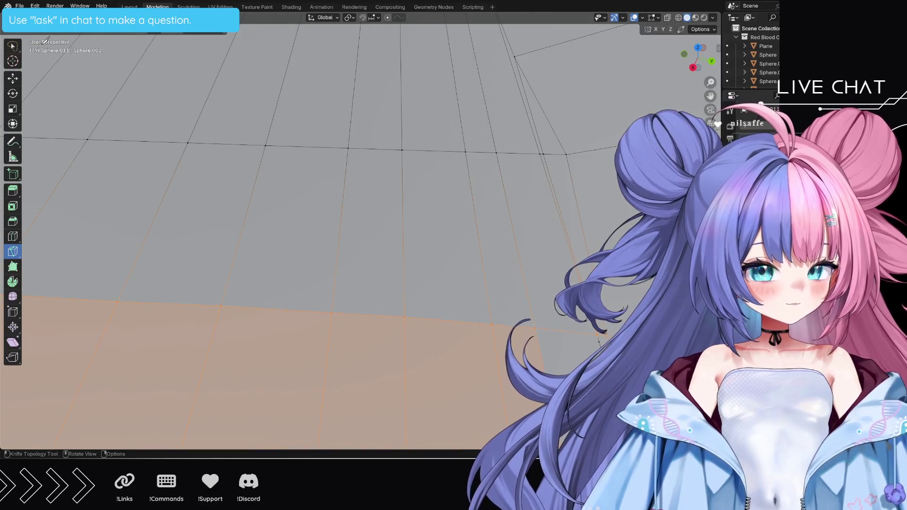
left_click(13, 45)
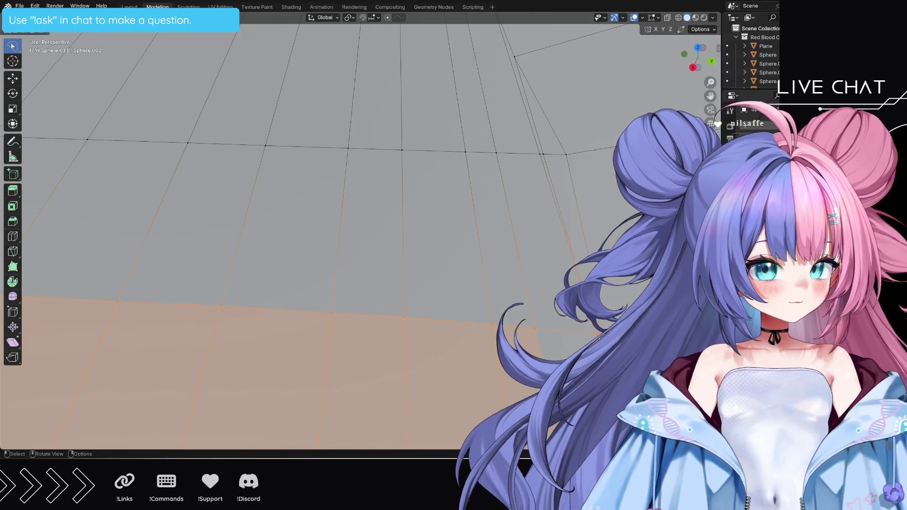
key("alt+a")
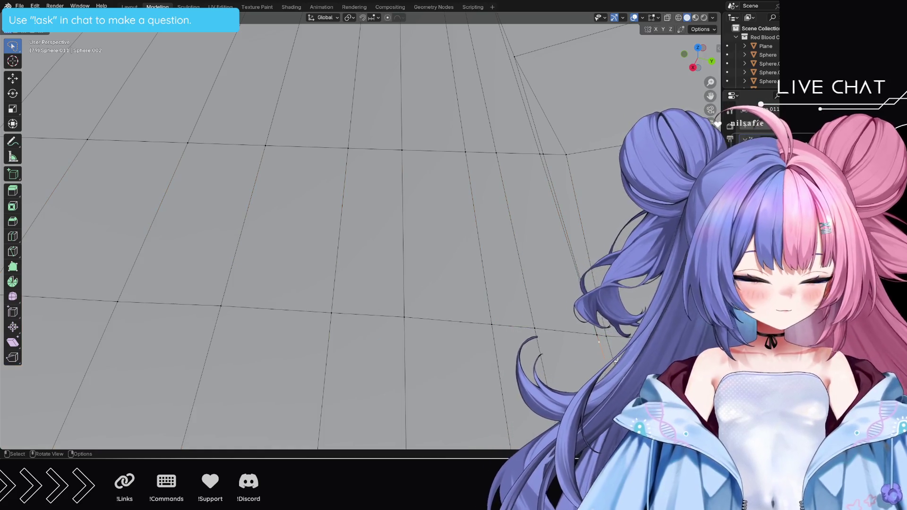
key("x")
left_click(617, 361)
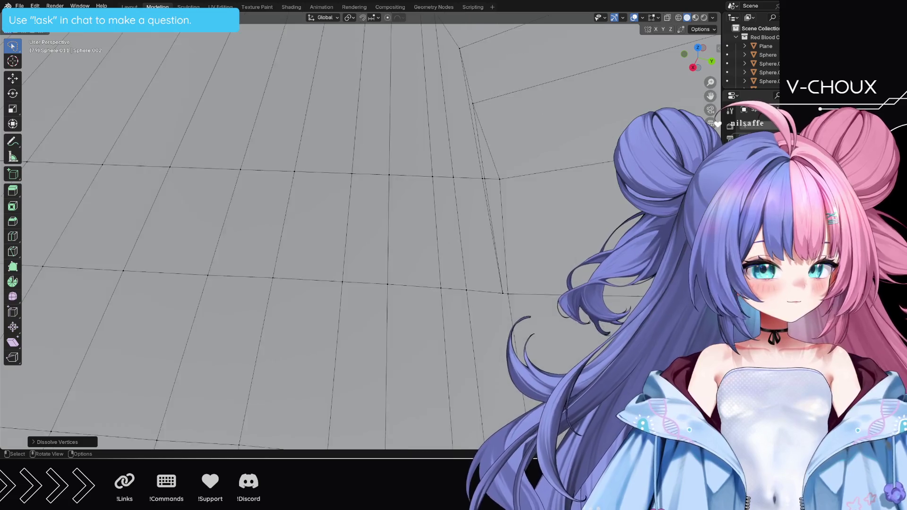
mouse_move(614, 359)
middle_mouse_down()
mouse_move(543, 349)
mouse_move(566, 345)
middle_mouse_up()
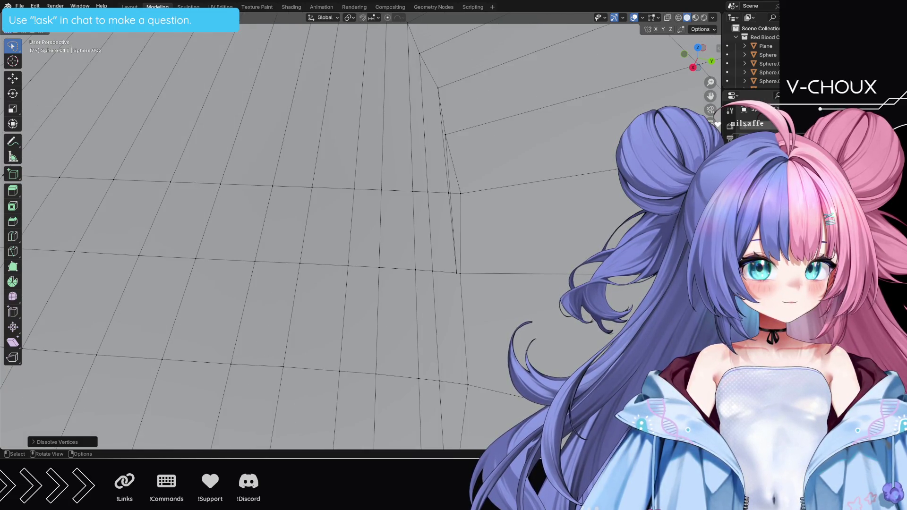
left_click(456, 273)
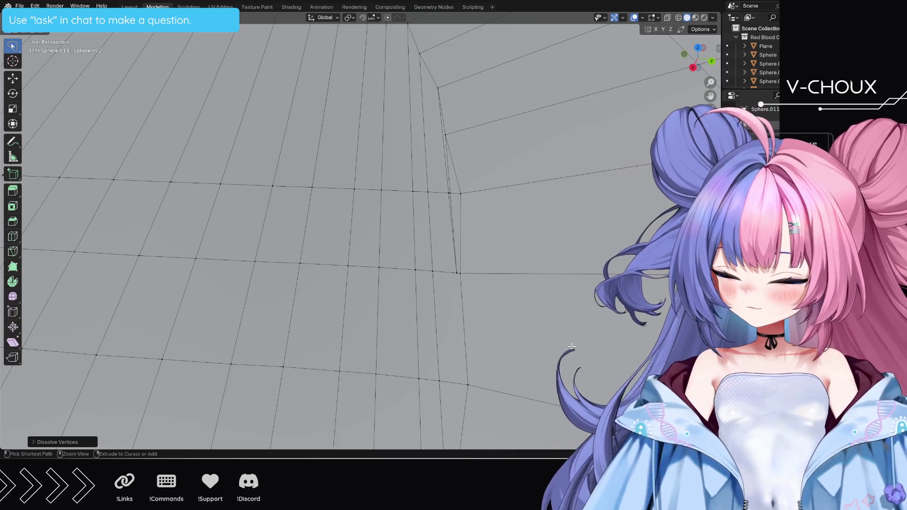
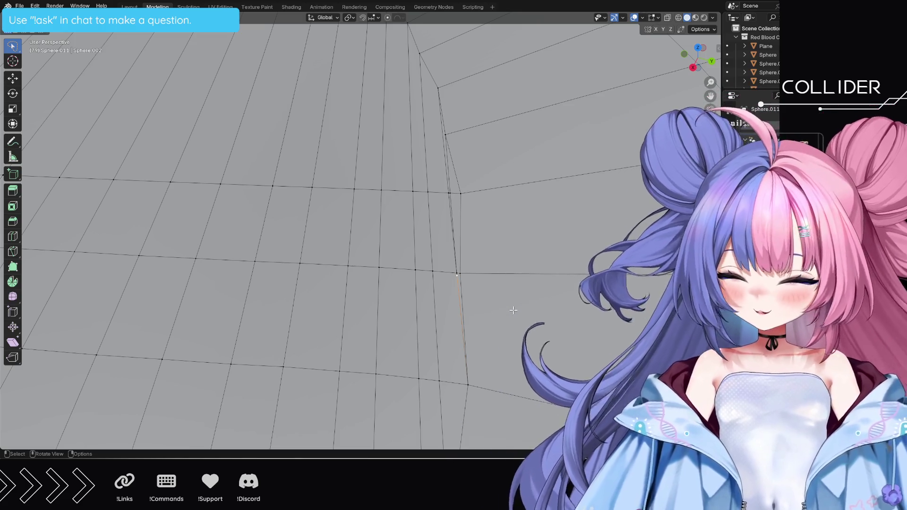
Step: Dissolve a stray seam vertex, undoing a mistaken follow-up dissolve
key("x")
left_click(504, 310)
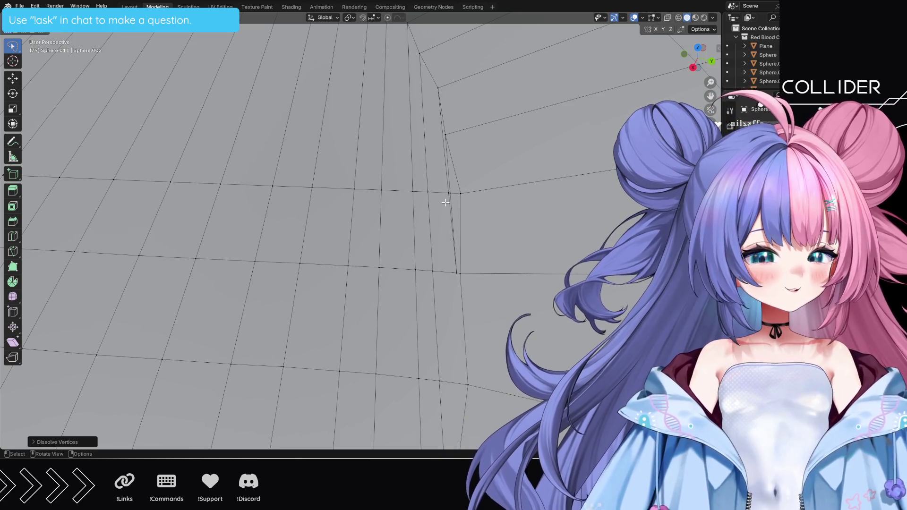
scroll(496, 231, "down", 2)
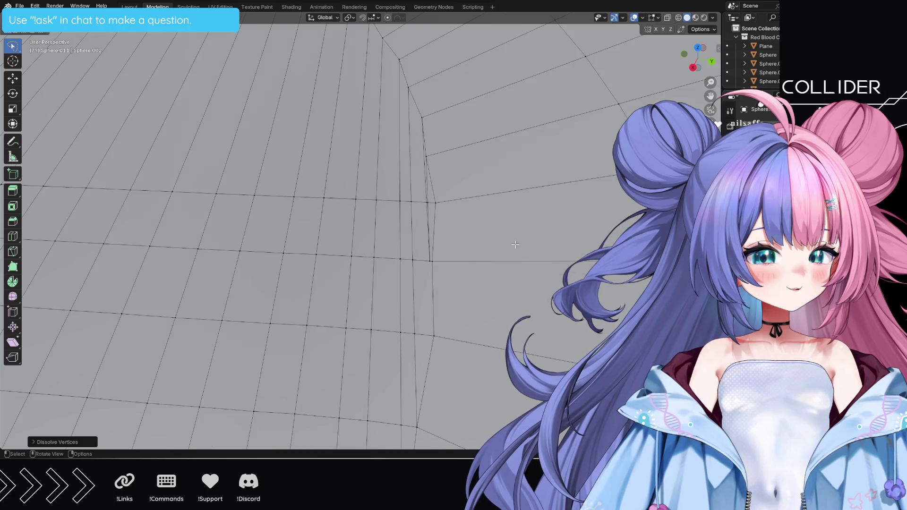
scroll(515, 244, "up", 3)
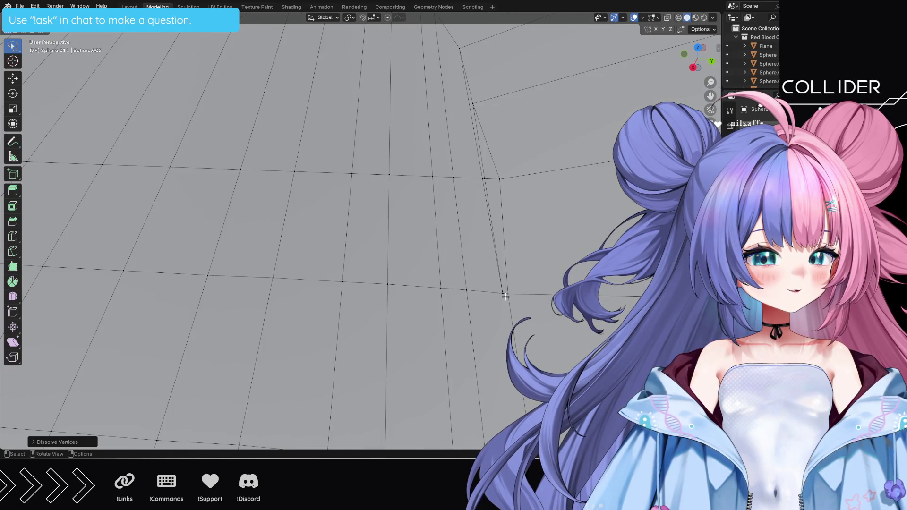
left_click(500, 290)
key("x")
left_click(497, 285)
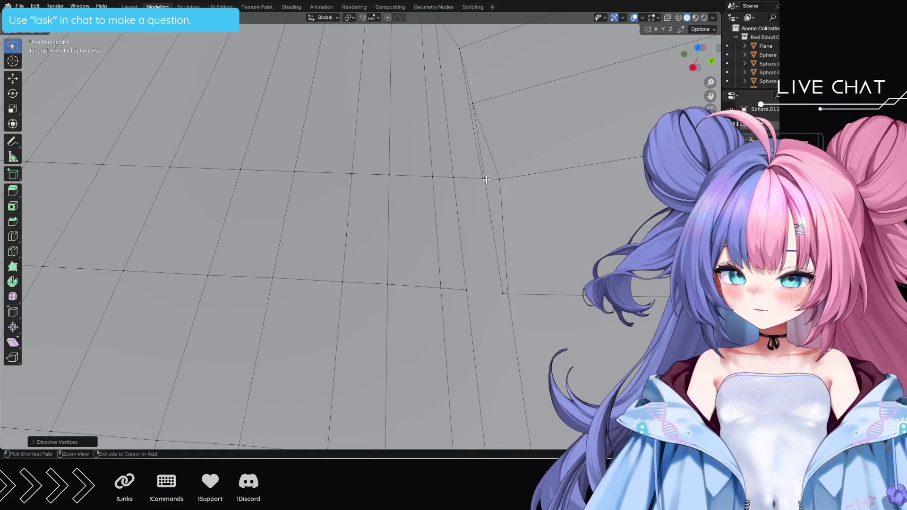
key("ctrl+z")
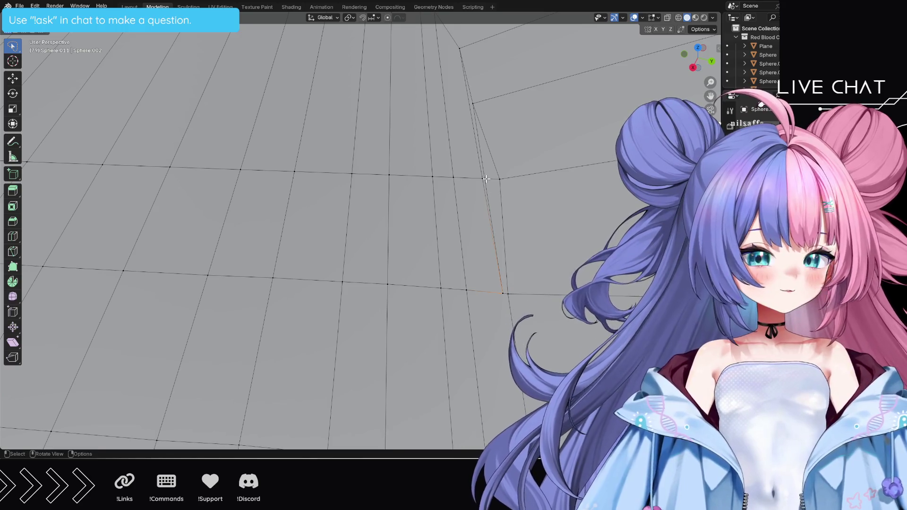
key("ctrl+z")
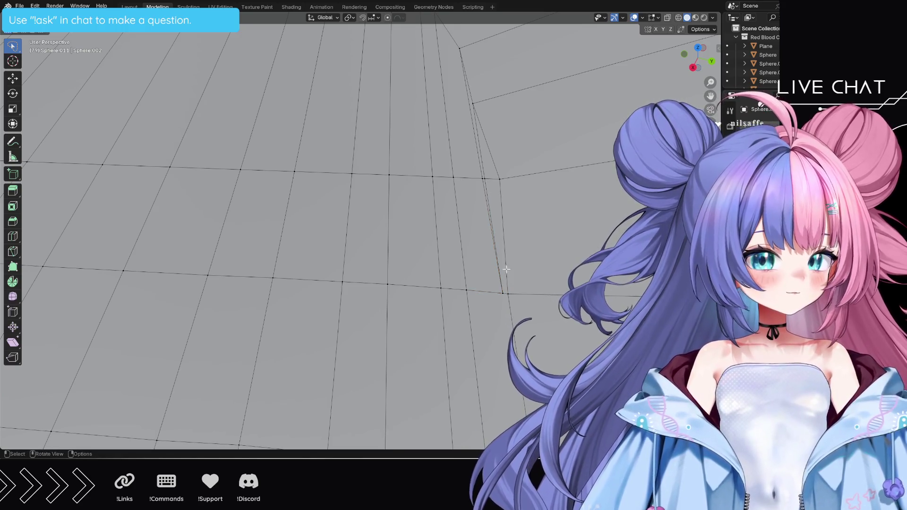
Step: Dissolve the lower stray vertex and the leftover vertex and edge near the upper corner
left_click(506, 269)
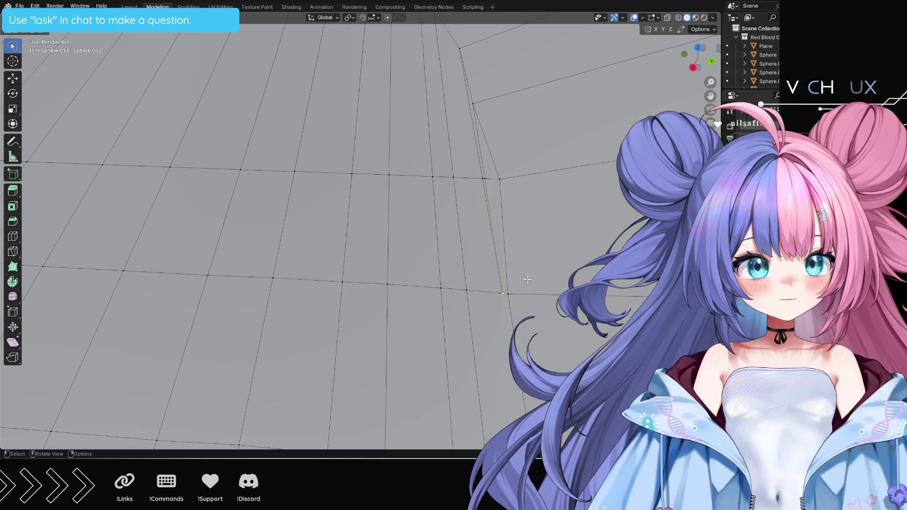
key("x")
left_click(527, 279)
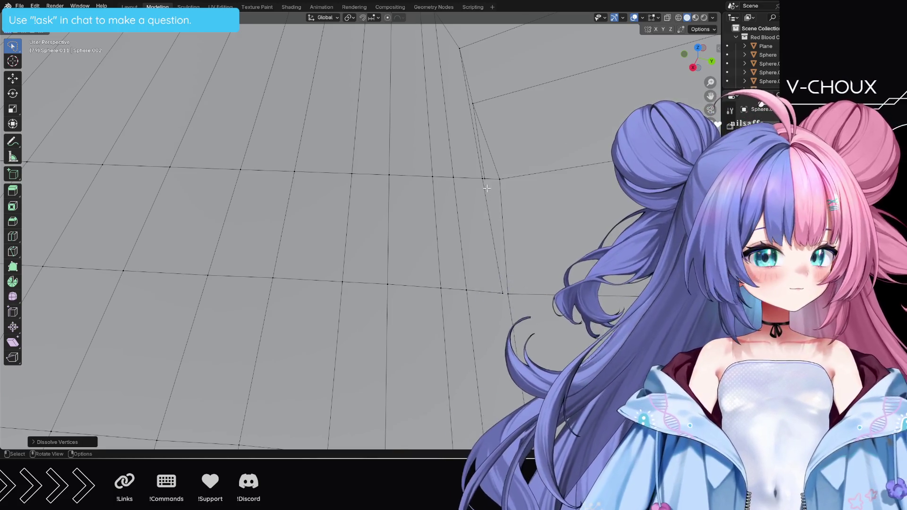
left_click(484, 178)
key("x")
left_click(486, 181)
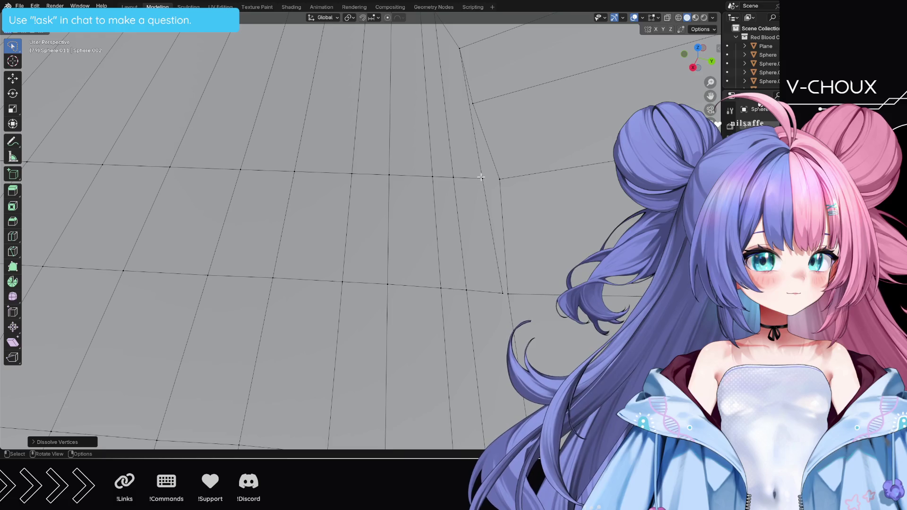
left_click(481, 177)
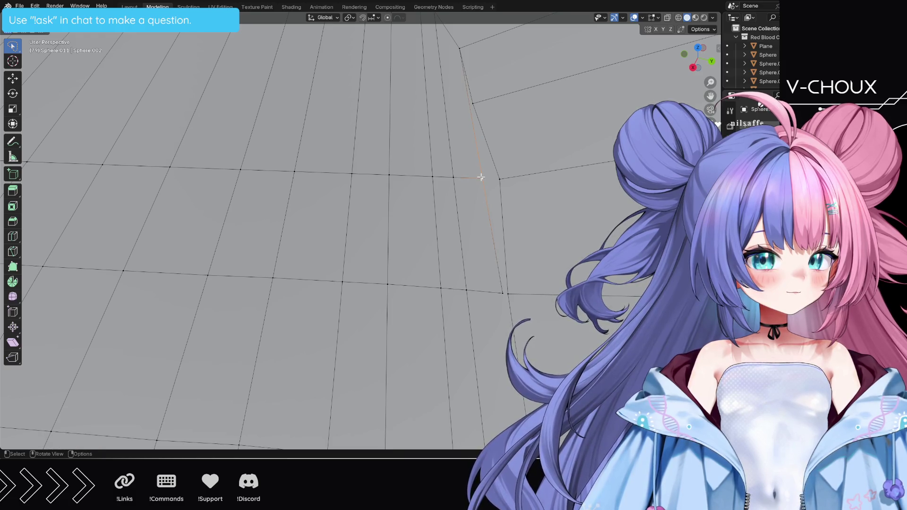
key("x")
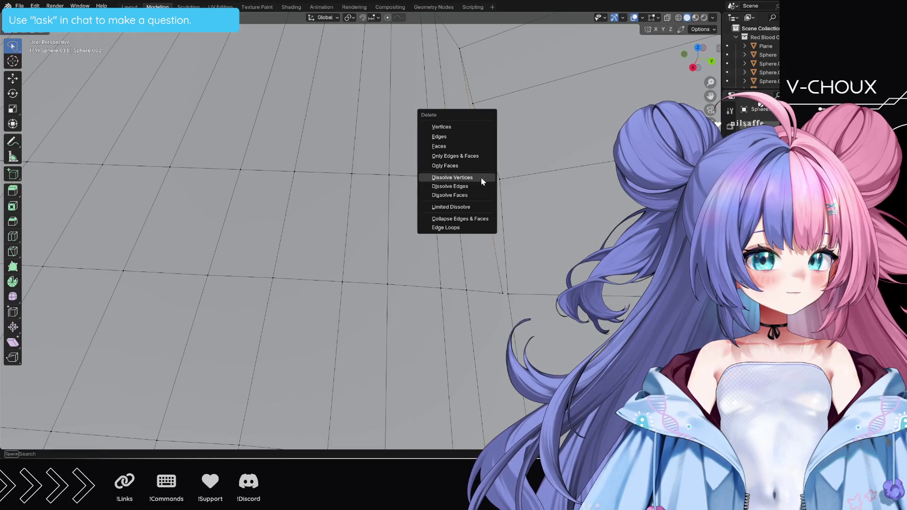
left_click(482, 179)
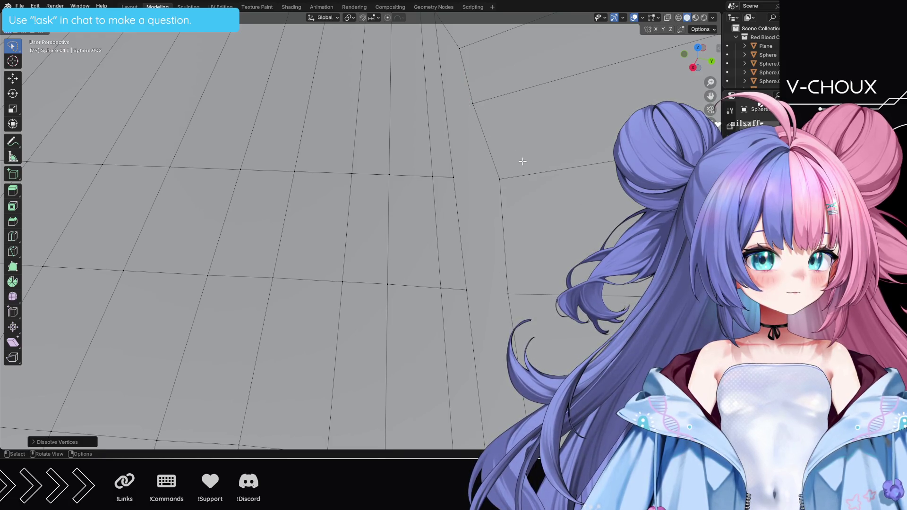
scroll(540, 184, "down", 3)
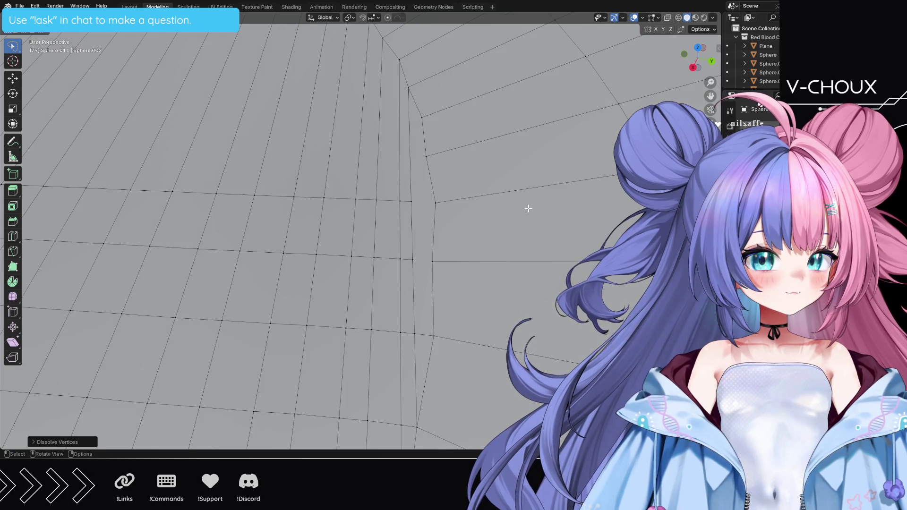
Step: Knife-cut a short edge between two neighbouring vertices on the seam
left_click(11, 249)
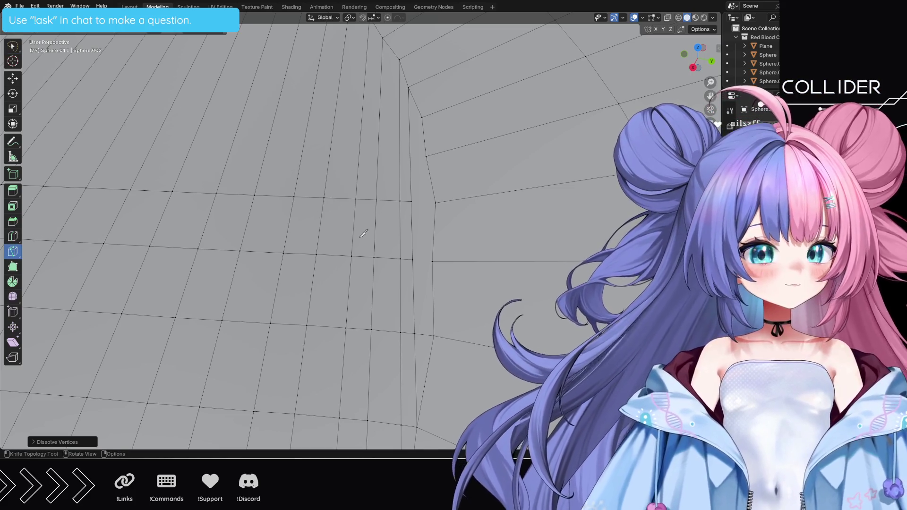
left_click(433, 261)
left_click(413, 259)
key("Return")
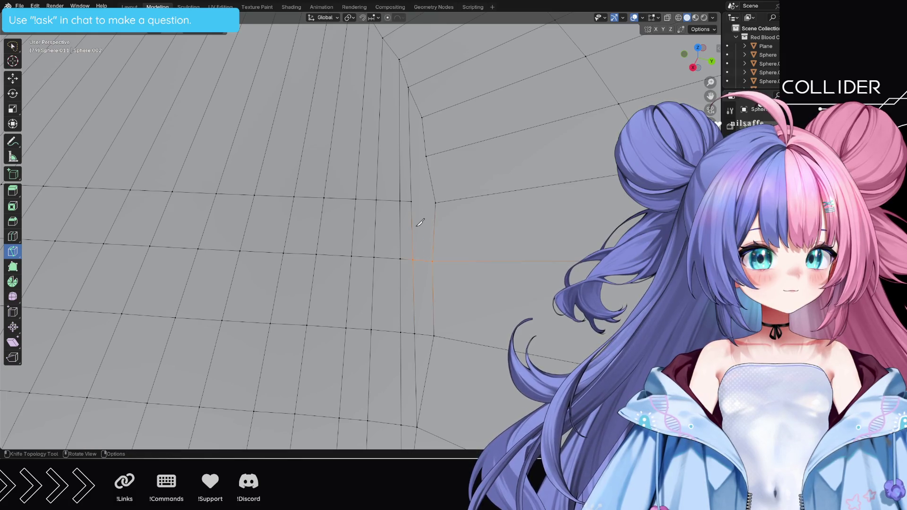
Step: Cut vertical edges through the seam joining the upper and lower vertices
left_click(411, 201)
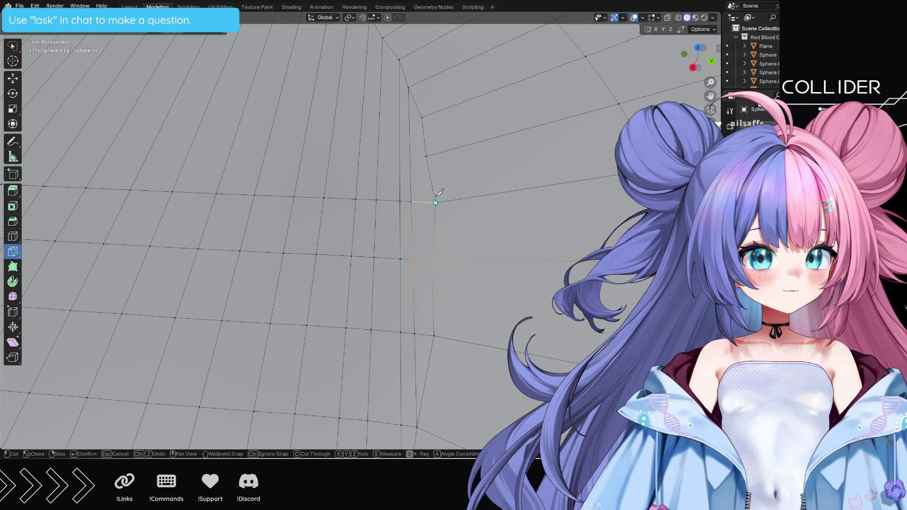
left_click(426, 156)
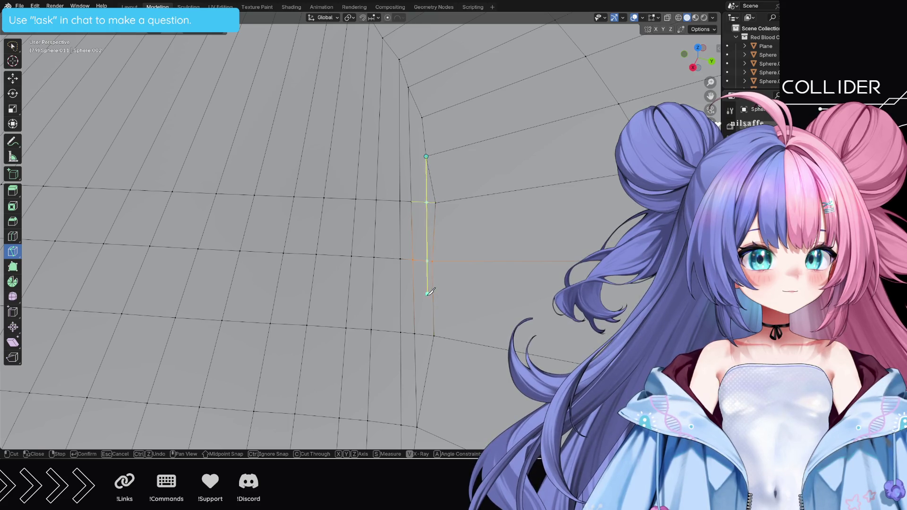
left_click(432, 260)
key("Return")
left_click(422, 117)
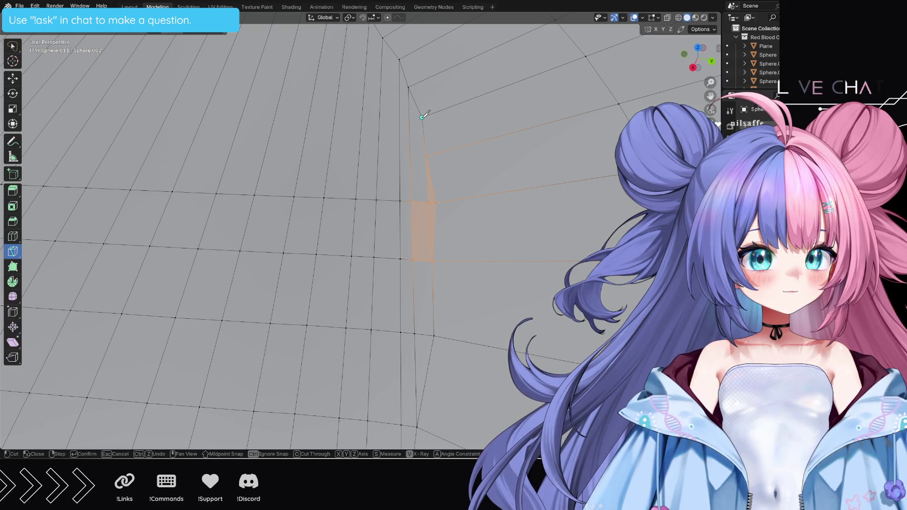
left_click(433, 335)
key("Return")
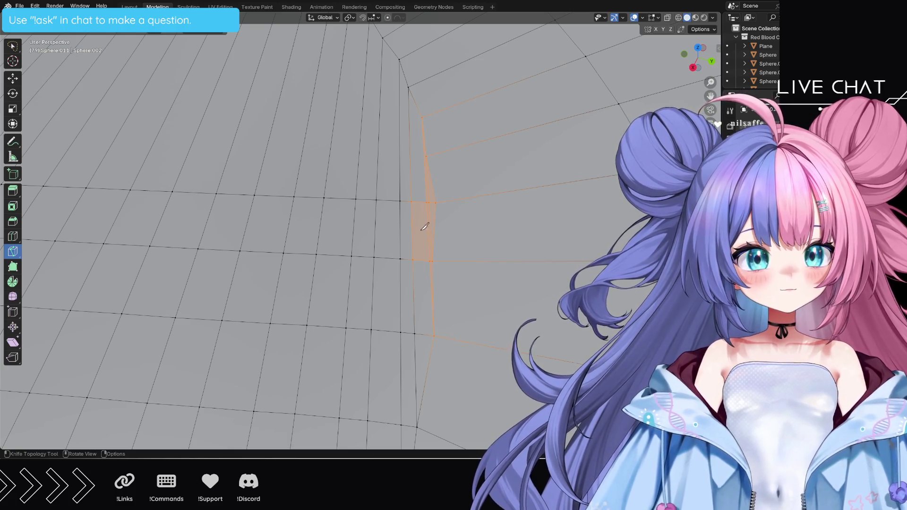
mouse_move(425, 214)
middle_mouse_down()
mouse_move(396, 229)
mouse_move(319, 239)
mouse_move(457, 322)
mouse_move(472, 305)
mouse_move(462, 304)
middle_mouse_up()
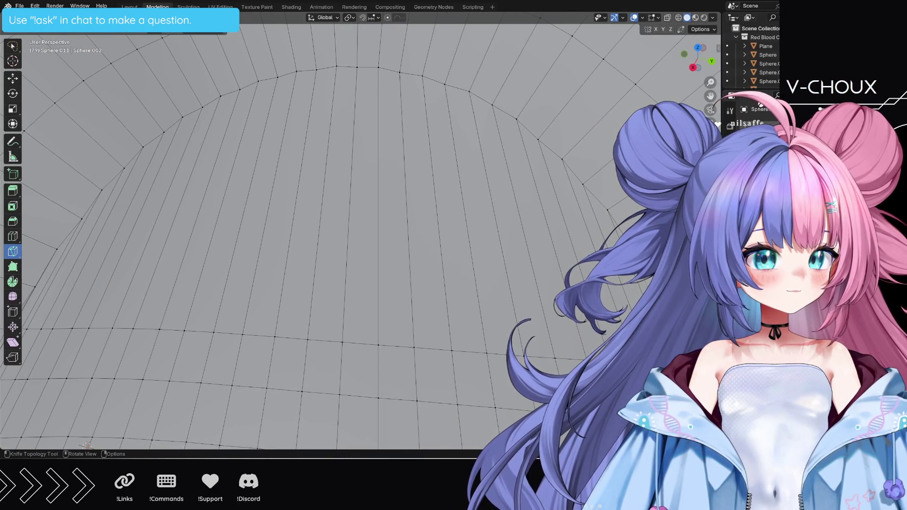
Step: Knife-cut the lower rows of the dome from one side to the other
key("k")
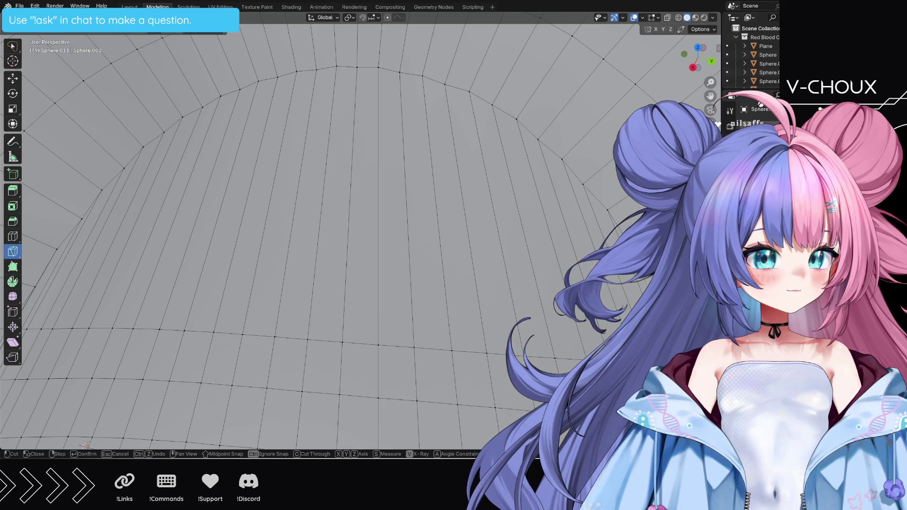
left_click(633, 317)
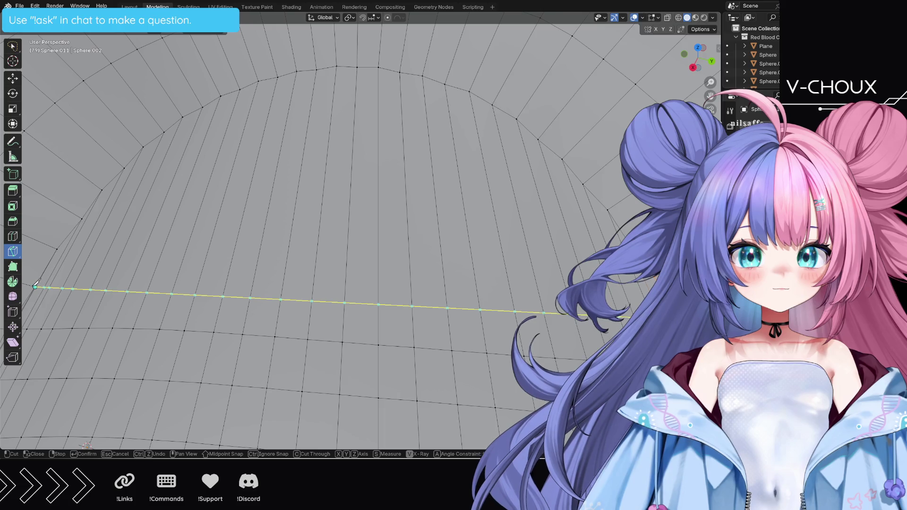
left_click(36, 286)
left_click(58, 248)
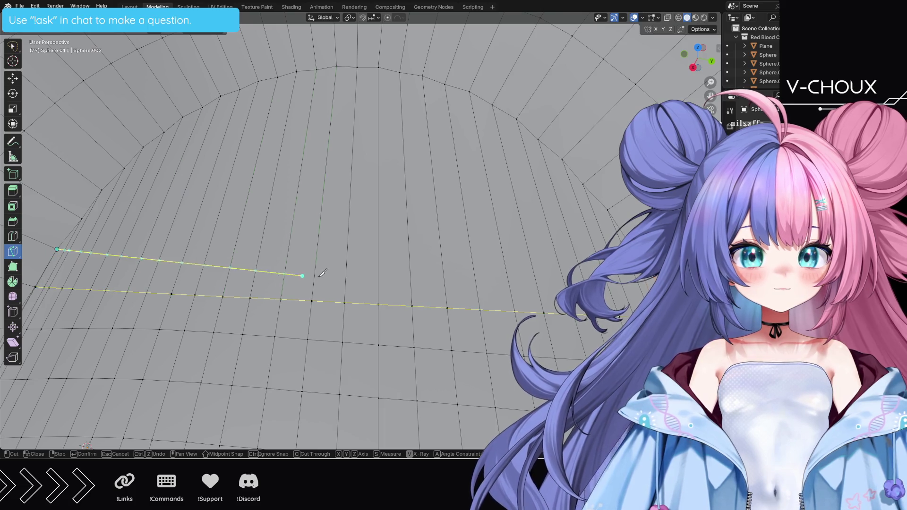
left_click(57, 249)
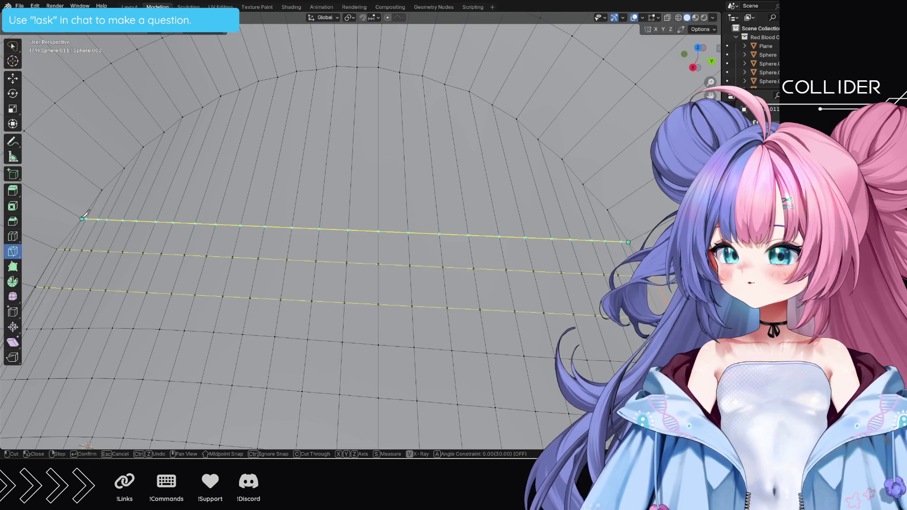
left_click(82, 219)
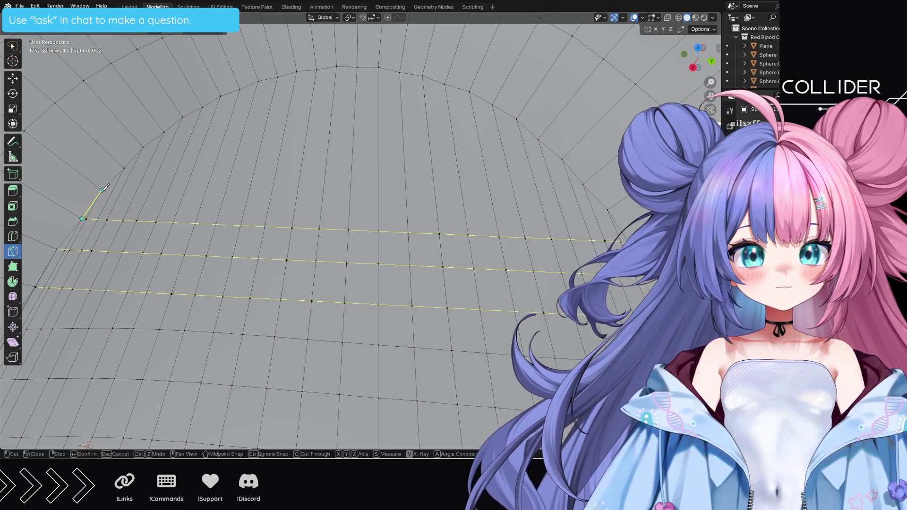
left_click(102, 190)
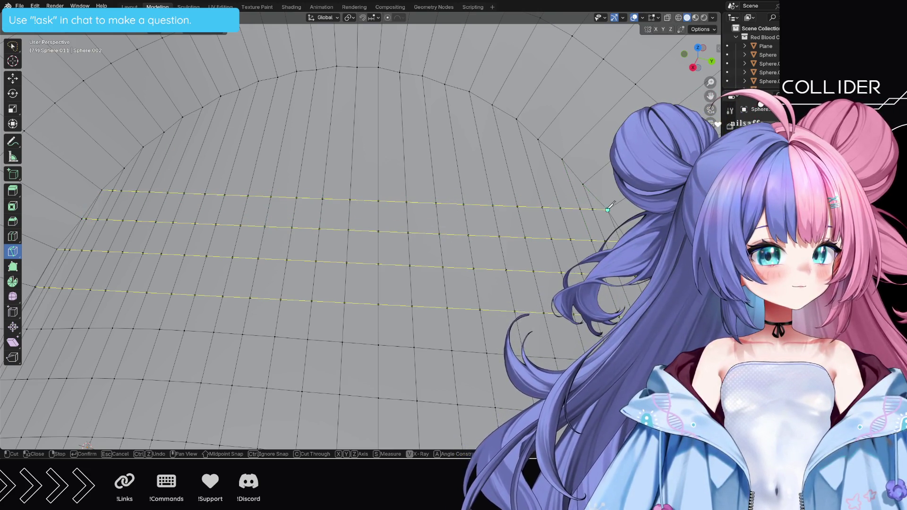
left_click(124, 168)
left_click(143, 147)
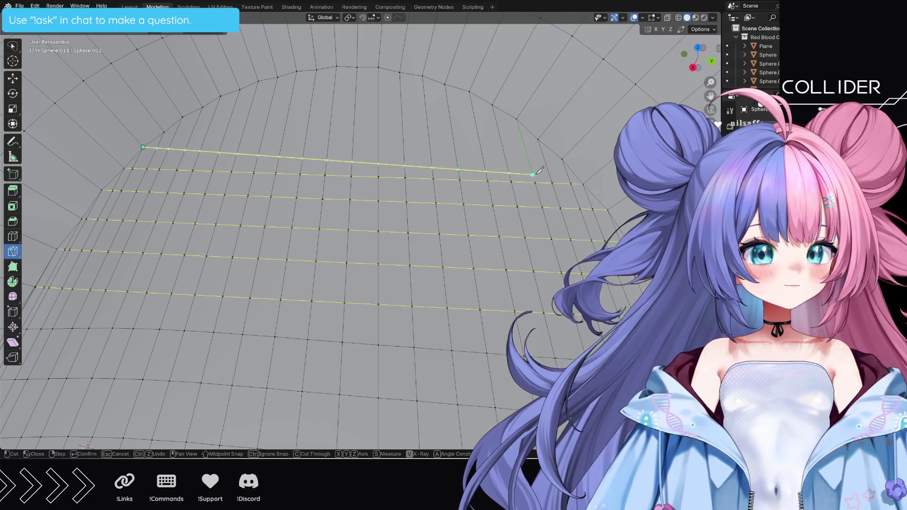
left_click(561, 159)
Step: Continue knife cuts across the remaining rows up to the top of the dome and confirm
left_click(537, 140)
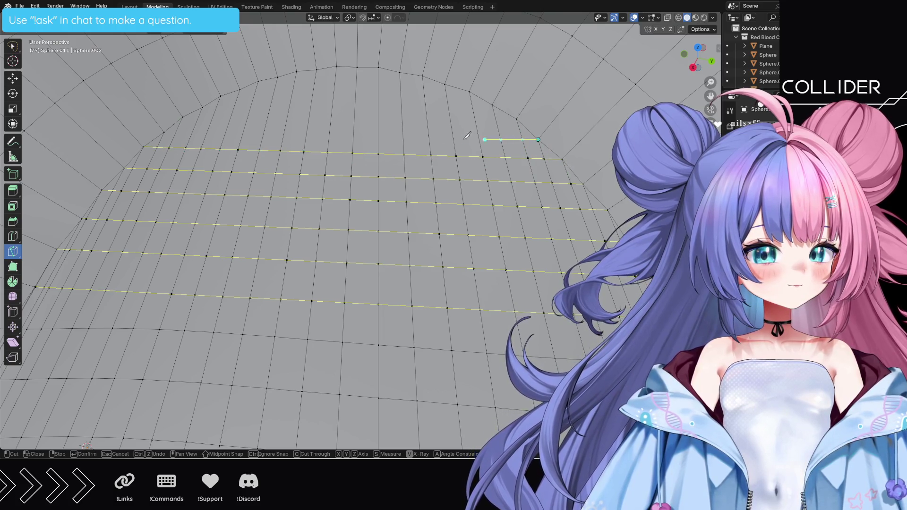
left_click(163, 132)
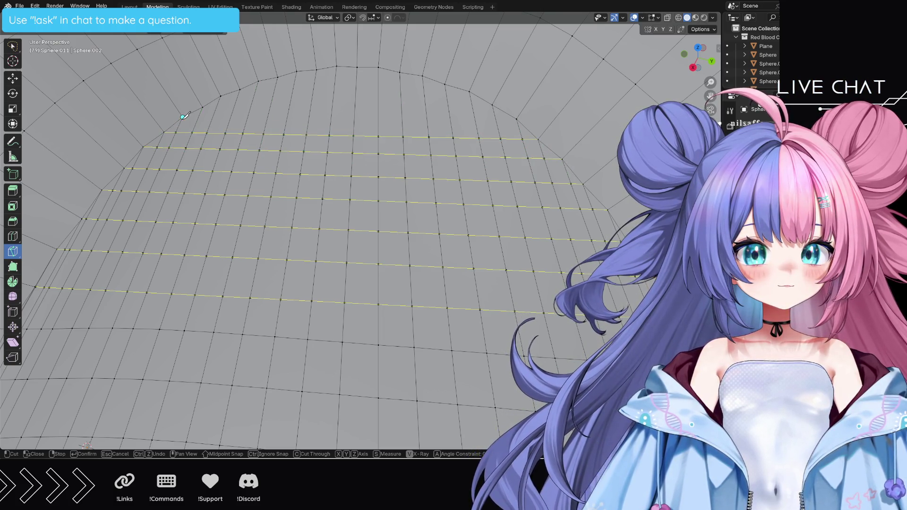
left_click(183, 117)
left_click(515, 118)
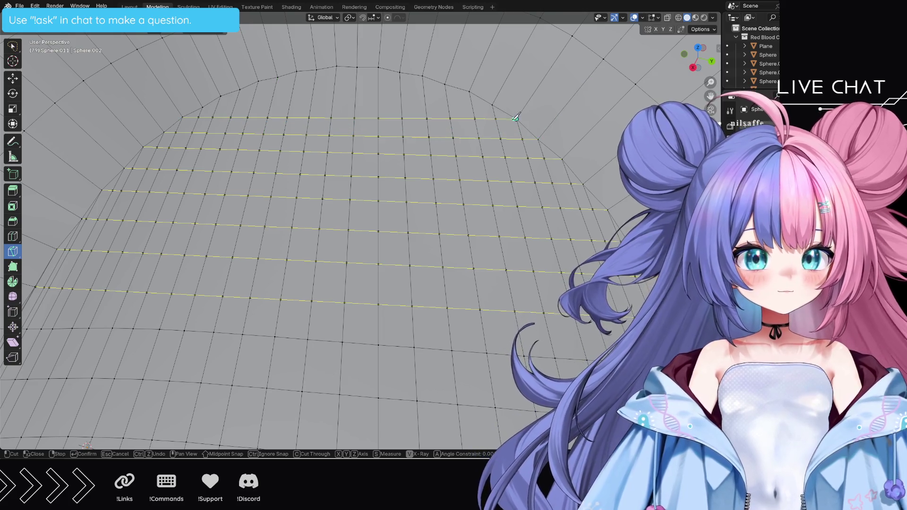
left_click(493, 105)
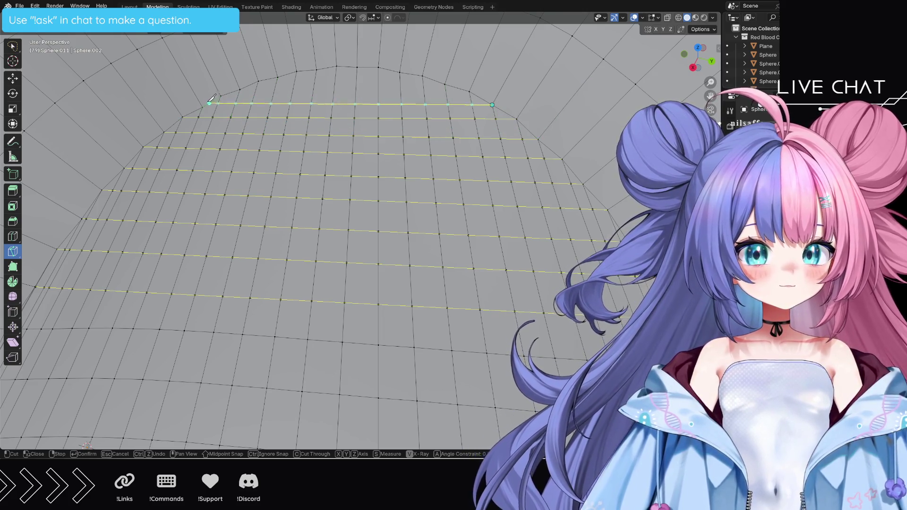
left_click(203, 107)
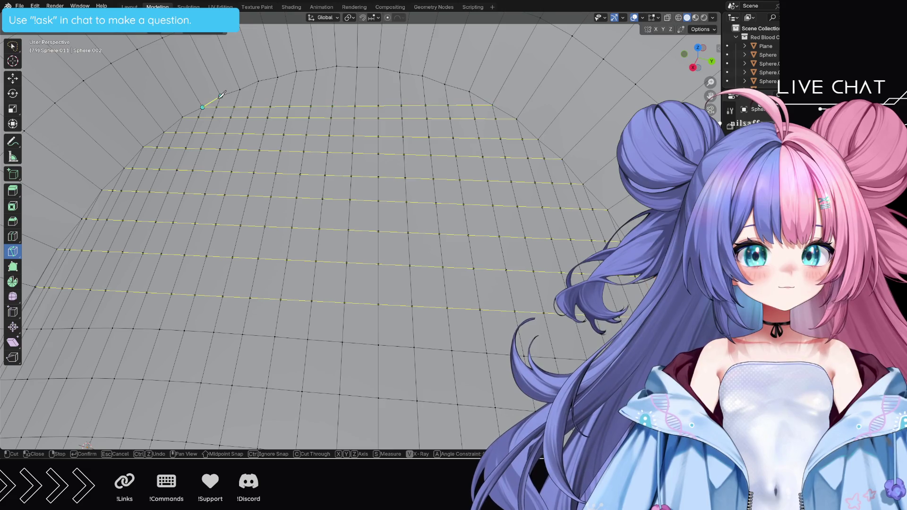
left_click(469, 91)
left_click(445, 84)
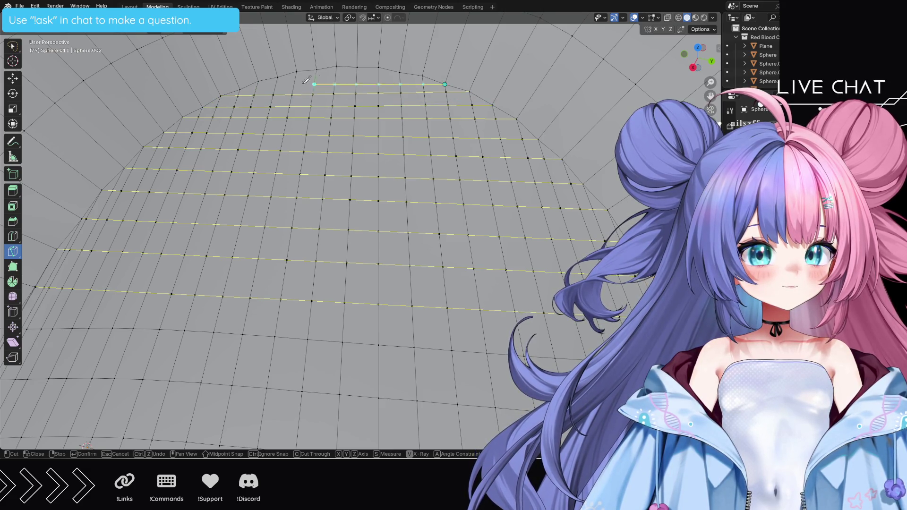
left_click(240, 89)
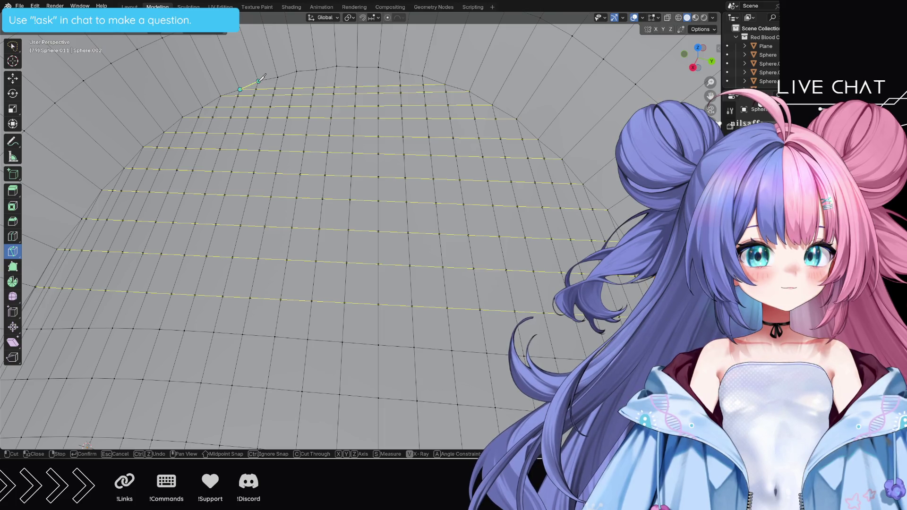
left_click(422, 75)
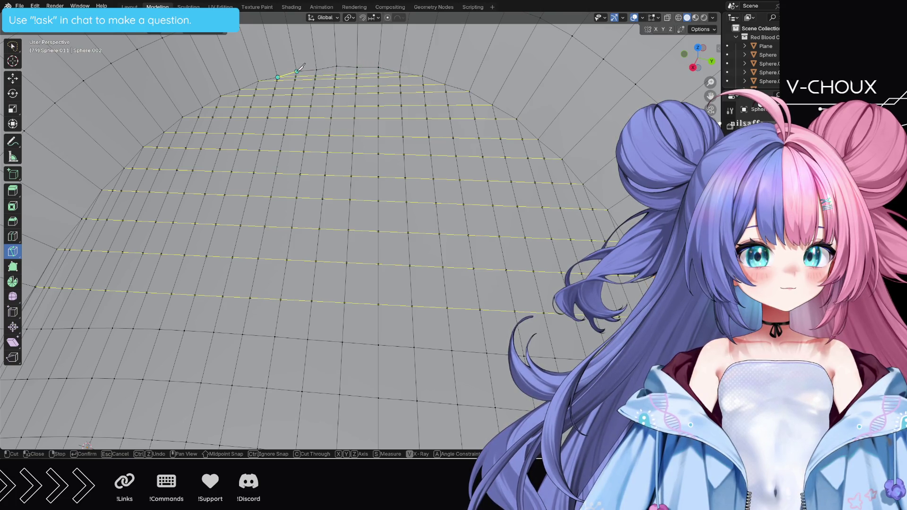
left_click(378, 67)
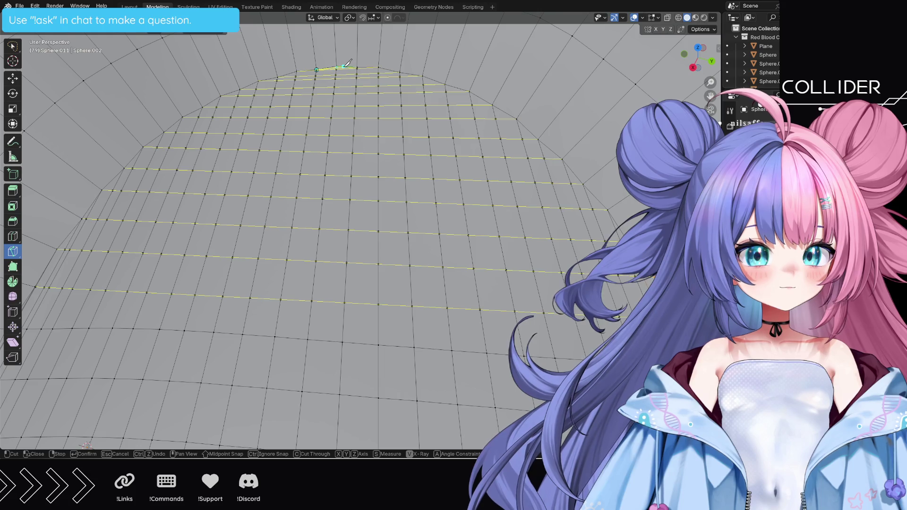
key("Return")
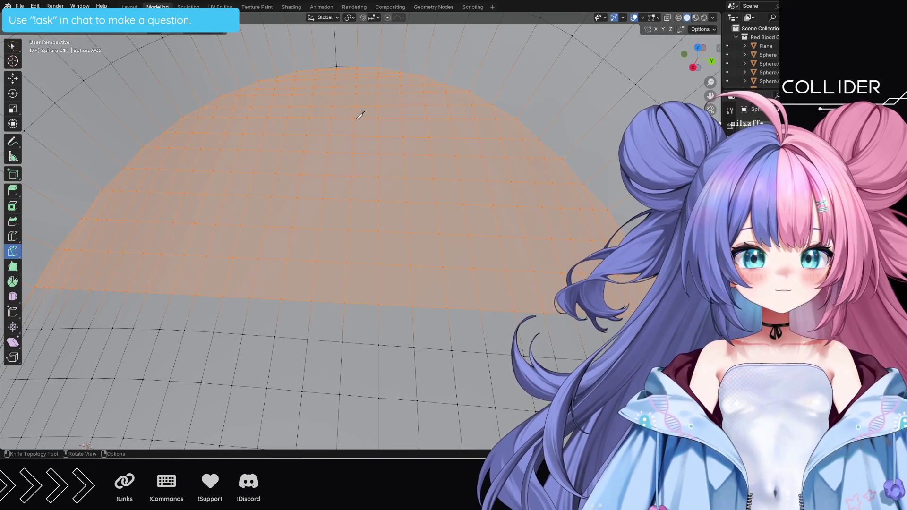
Step: Orbit to an oblique orthographic view of the cell's dome
mouse_move(360, 115)
middle_mouse_down()
mouse_move(379, 239)
mouse_move(380, 355)
middle_mouse_up()
scroll(380, 354, "up", 5)
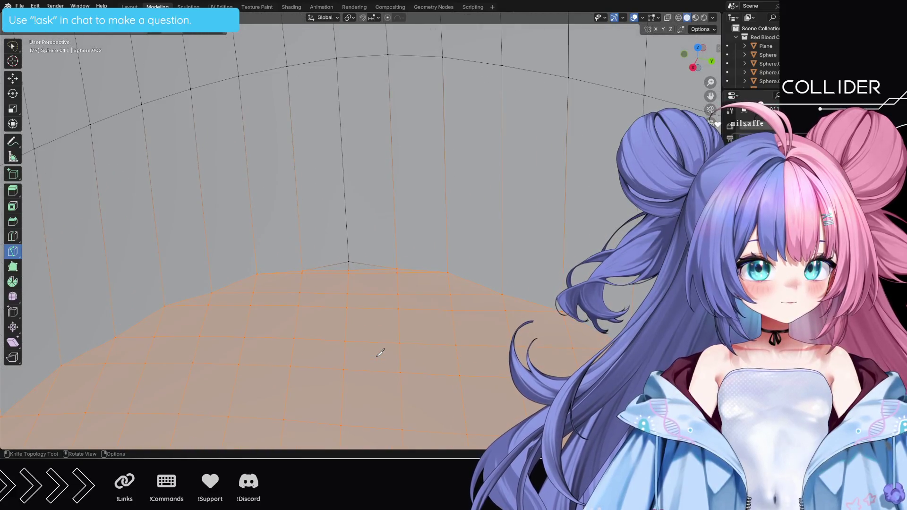
scroll(380, 352, "up", 3)
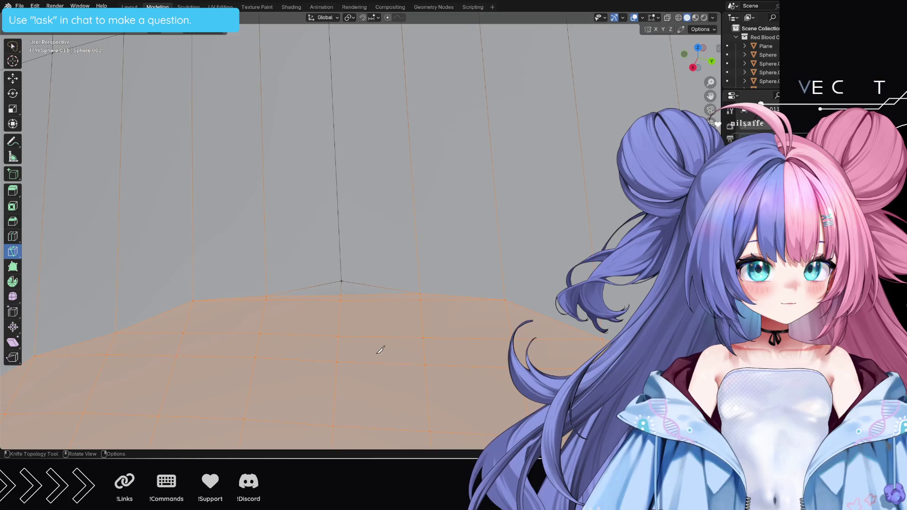
scroll(380, 347, "down", 4)
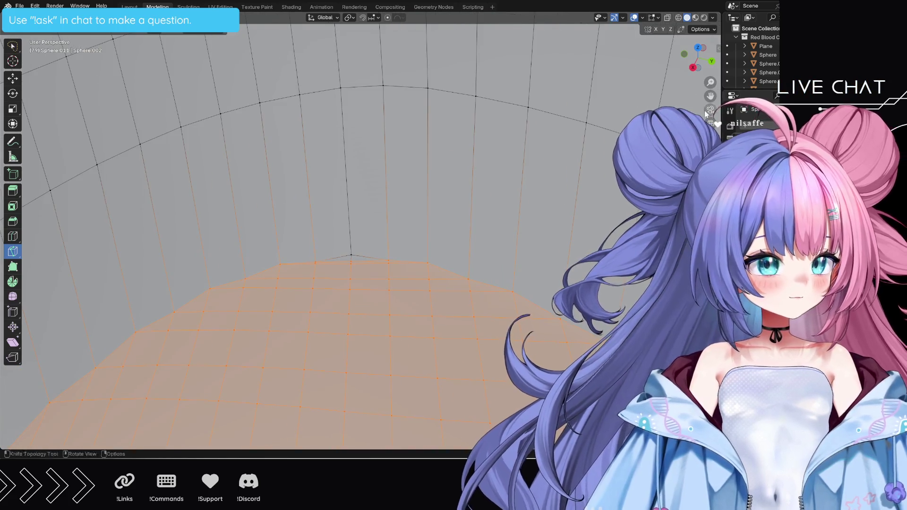
key("KP_5")
mouse_move(579, 167)
middle_mouse_down()
mouse_move(531, 182)
mouse_move(471, 253)
mouse_move(518, 134)
mouse_move(514, 204)
mouse_move(559, 156)
mouse_move(524, 257)
mouse_move(539, 230)
mouse_move(537, 366)
mouse_move(508, 361)
middle_mouse_up()
scroll(509, 361, "down", 4)
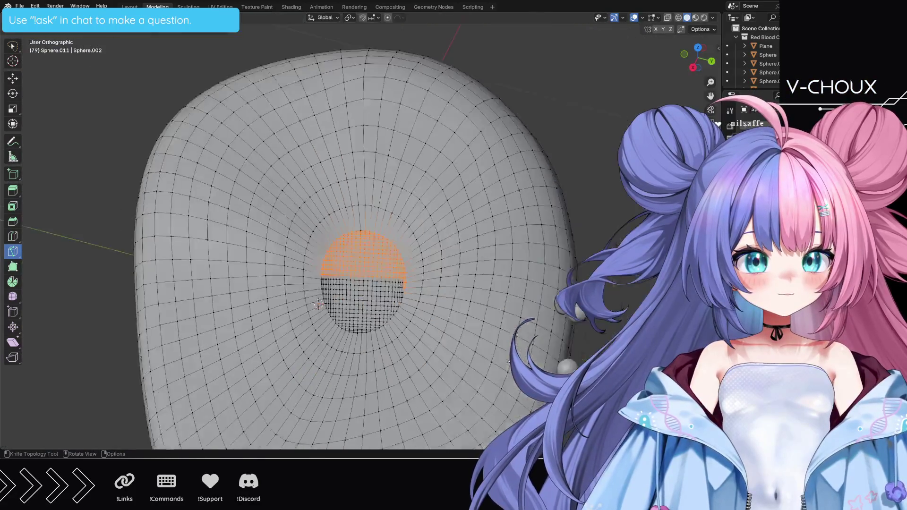
scroll(509, 361, "up", 15)
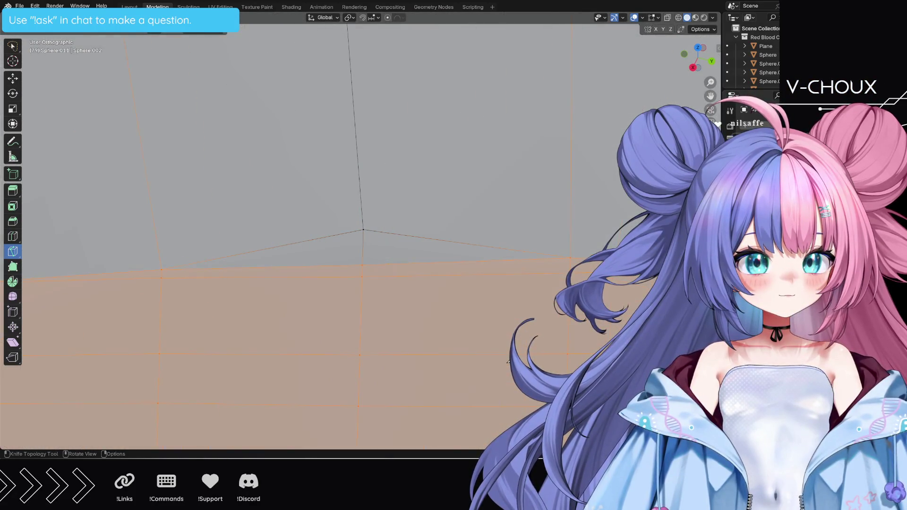
mouse_move(510, 356)
middle_mouse_down()
mouse_move(519, 326)
mouse_move(563, 283)
mouse_move(496, 324)
mouse_move(502, 317)
mouse_move(514, 356)
mouse_move(533, 326)
middle_mouse_up()
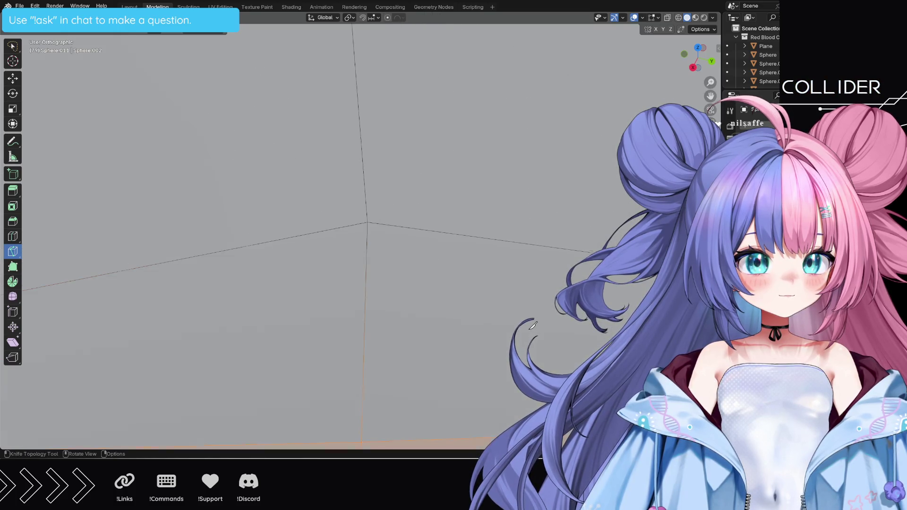
scroll(533, 325, "down", 10)
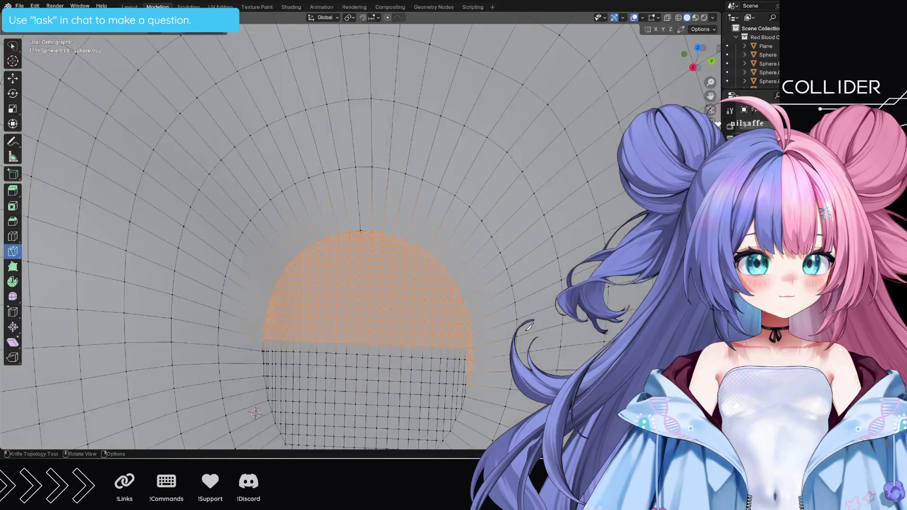
scroll(529, 326, "up", 10)
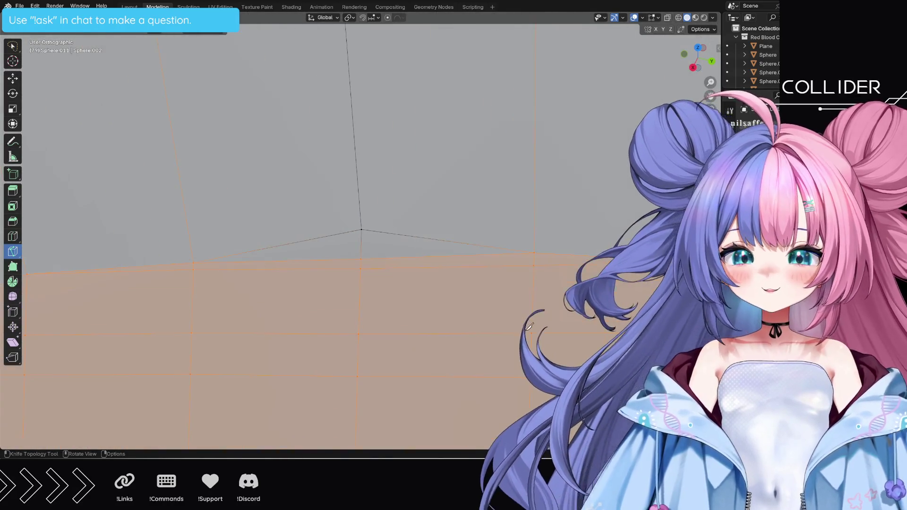
scroll(529, 326, "down", 10)
mouse_move(529, 326)
middle_mouse_down()
mouse_move(451, 306)
mouse_move(533, 306)
middle_mouse_up()
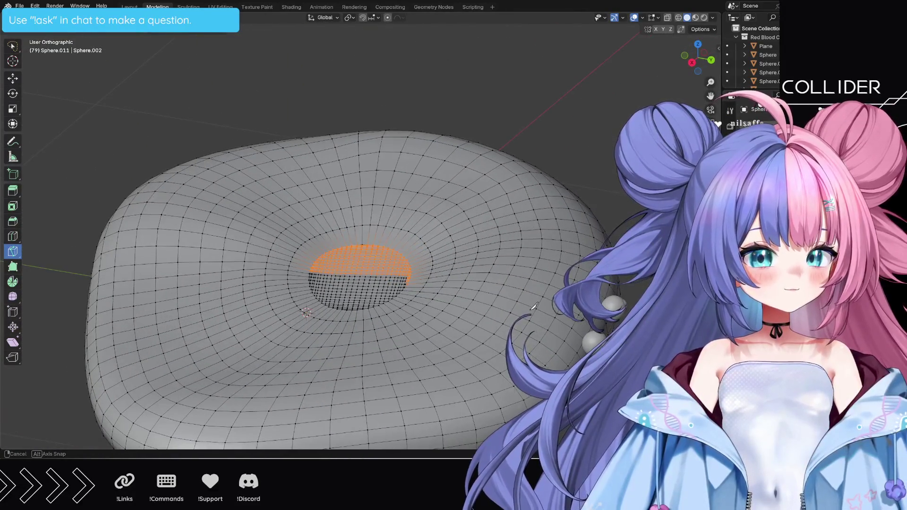
Step: Play the animation with the Select tool active, stopping at frame 100
key("space")
key("b")
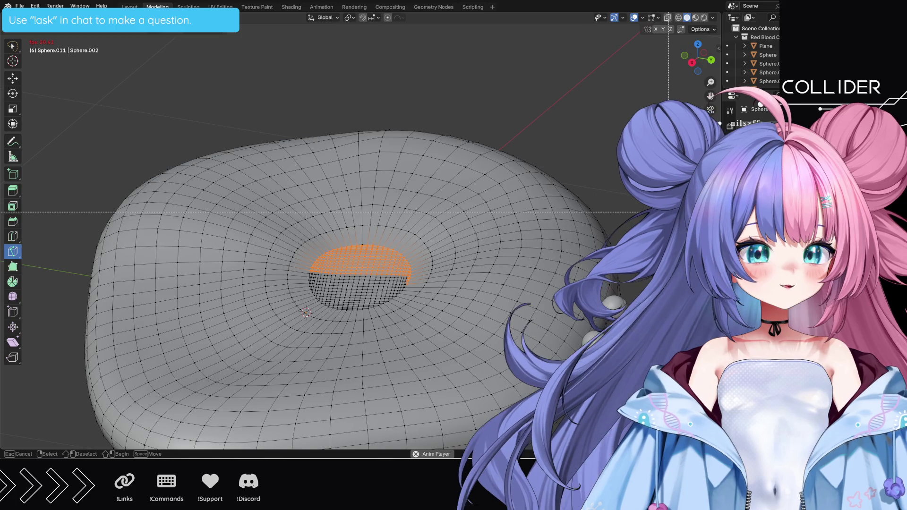
key("Escape")
key("k")
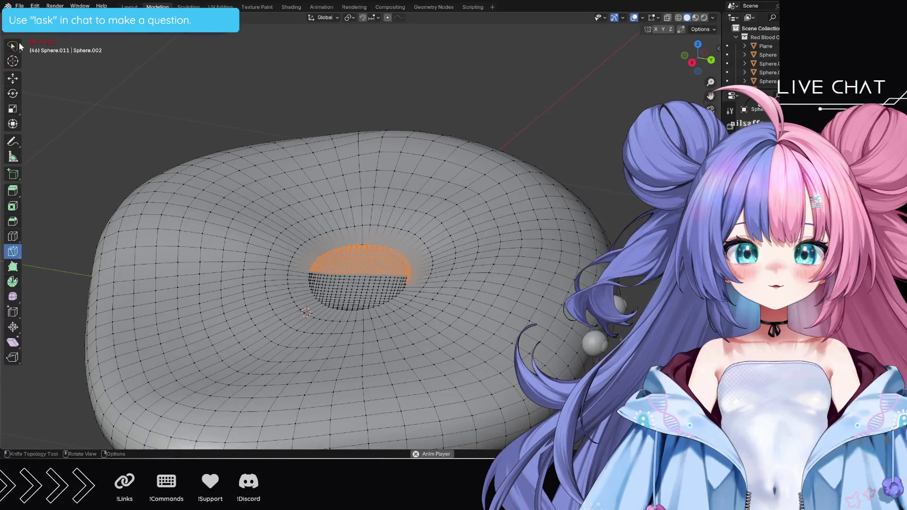
left_click(13, 48)
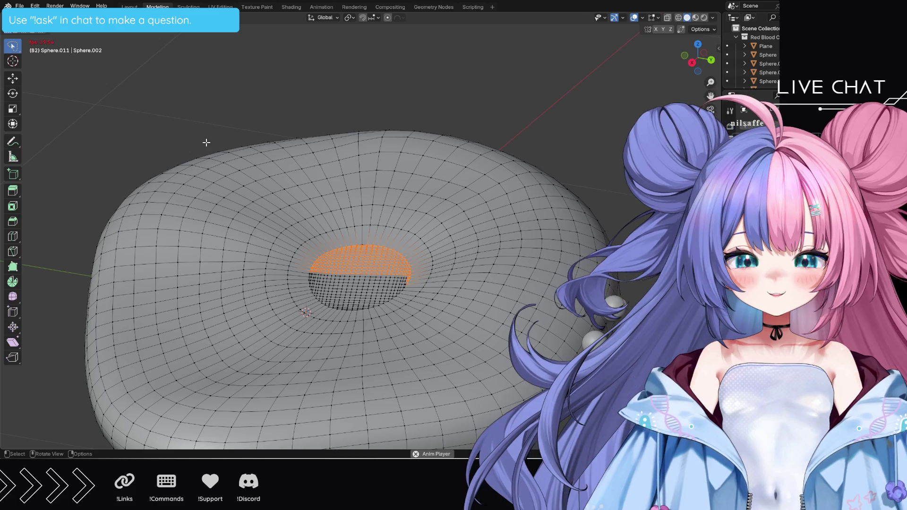
key("space")
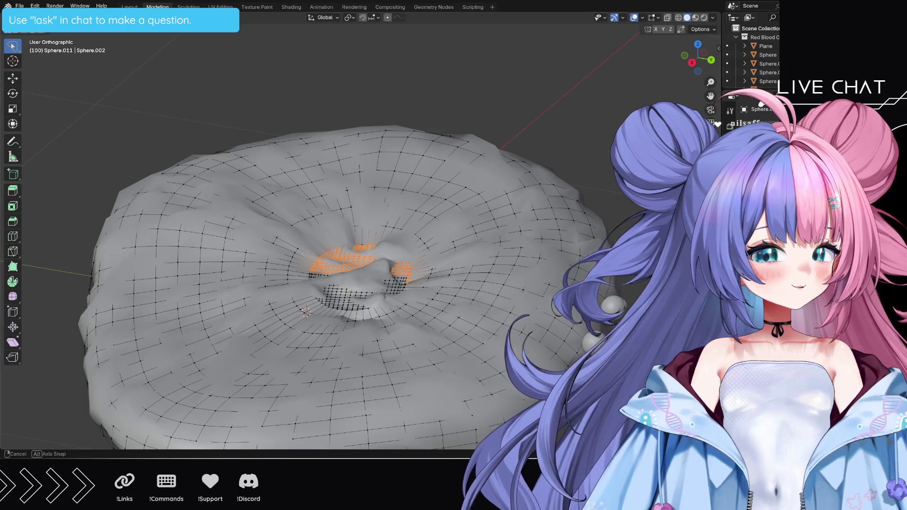
Step: Replay the animation and inspect the whole deformed cell in the Layout workspace
mouse_move(472, 236)
middle_mouse_down()
mouse_move(623, 212)
mouse_move(589, 208)
middle_mouse_up()
key("space")
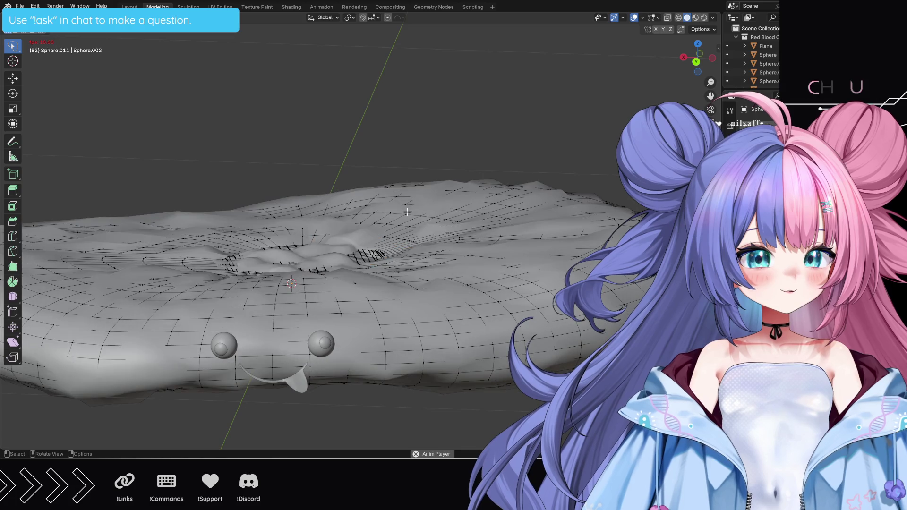
middle_click_drag(404, 209, 506, 275)
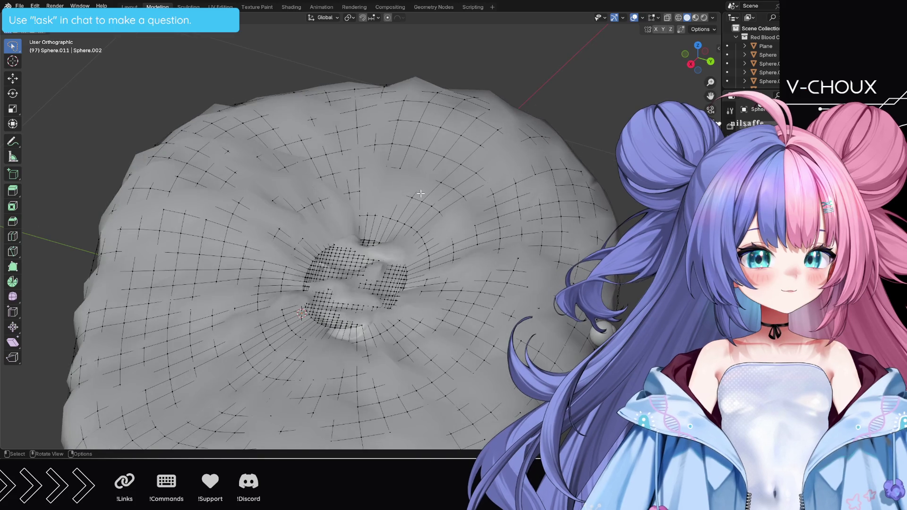
key("ctrl+Page_Up")
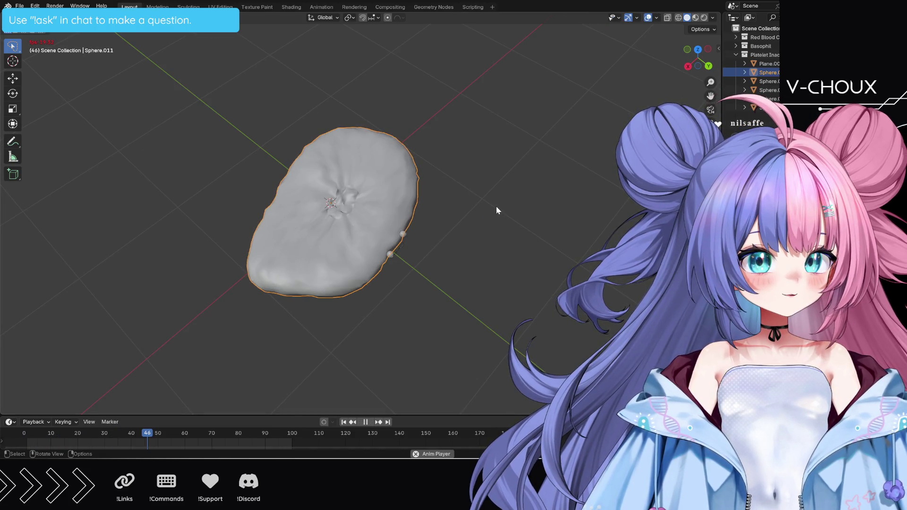
middle_click_drag(511, 232, 522, 267)
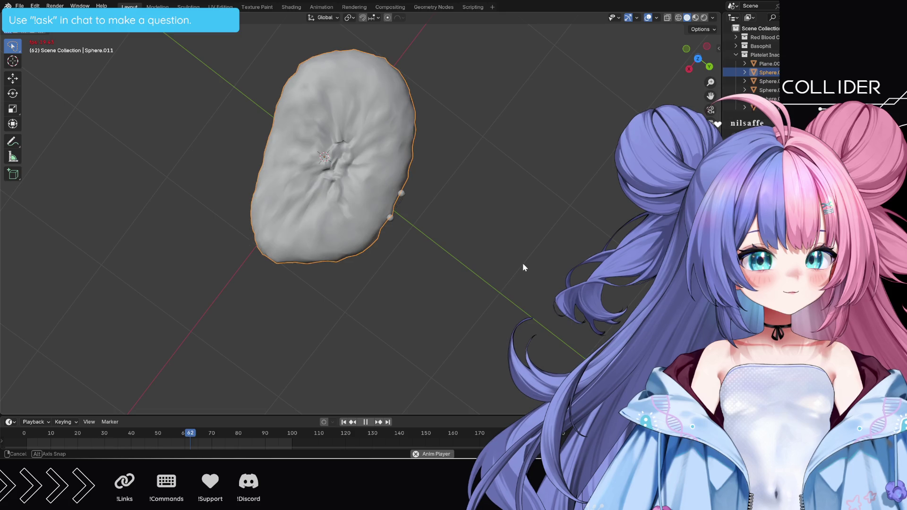
scroll(523, 267, "up", 5)
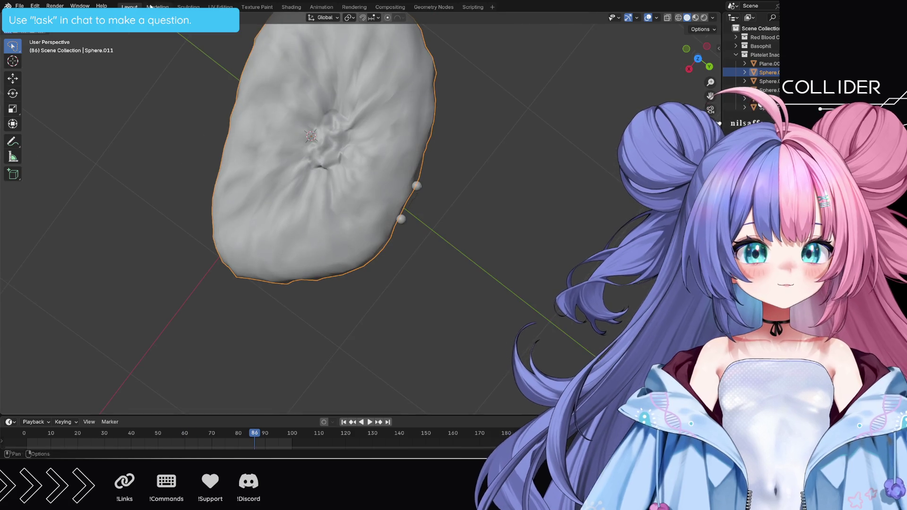
Step: Back in Modeling, turn off the modifier's edit-mode display and pan over the hole
key("ctrl+Page_Down")
scroll(308, 157, "up", 4)
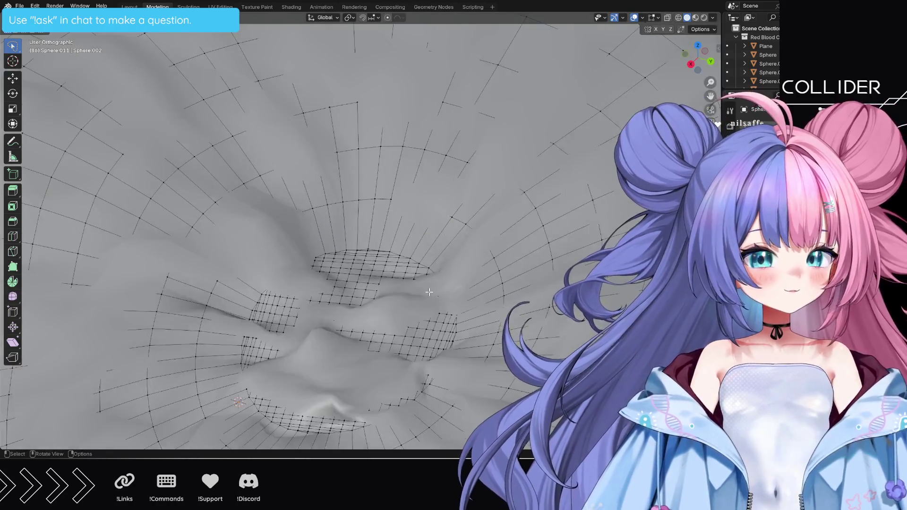
mouse_move(308, 157)
middle_mouse_down()
mouse_move(446, 355)
mouse_move(420, 330)
middle_mouse_up()
scroll(420, 331, "up", 2)
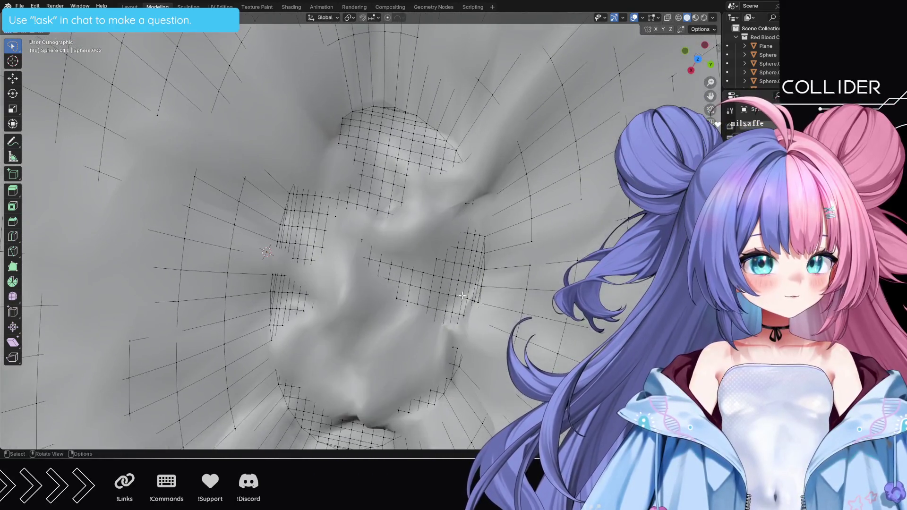
key("alt+z")
mouse_move(456, 135)
middle_mouse_down("shift")
mouse_move(474, 109)
mouse_move(535, 107)
mouse_move(576, 179)
mouse_move(560, 215)
mouse_move(604, 151)
mouse_move(583, 222)
mouse_move(699, 185)
mouse_move(4, 168)
mouse_move(16, 106)
middle_mouse_up("shift")
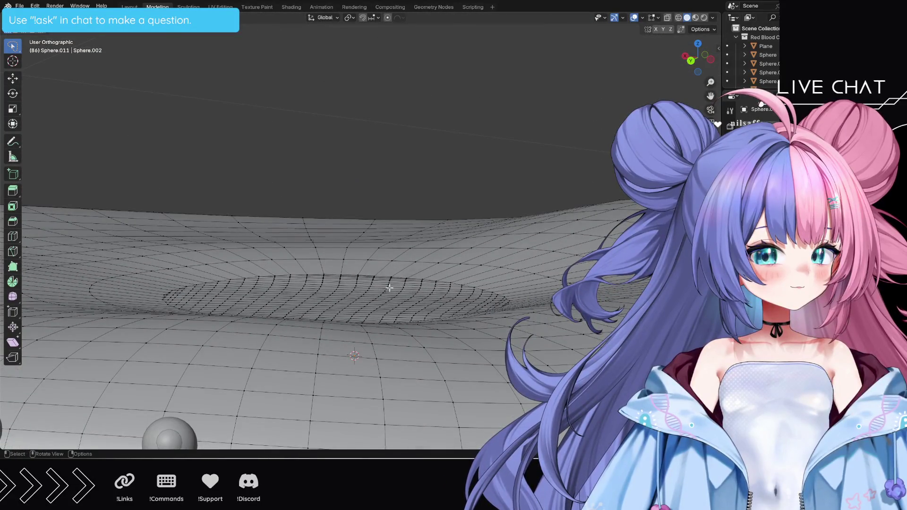
Step: From the back view with X-ray on, box-select the cell's lower half and hide it
middle_click_drag(514, 353, 600, 324)
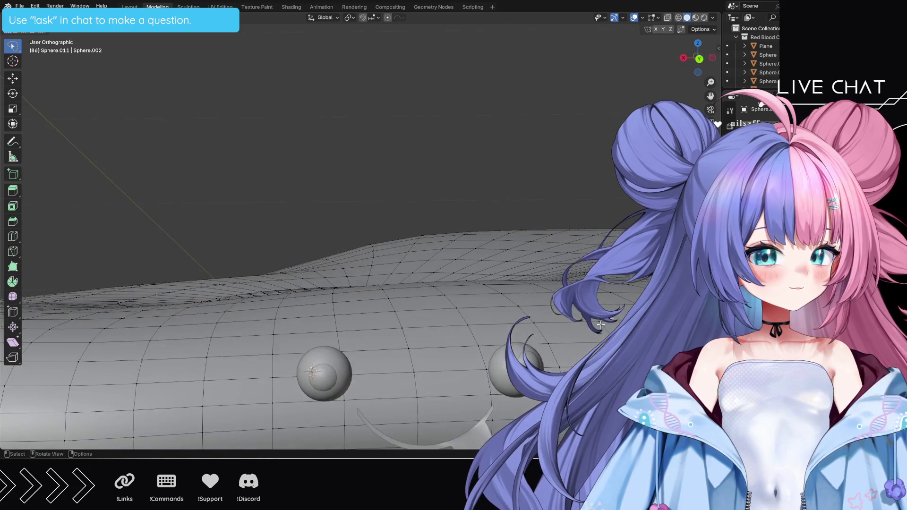
left_click(699, 59)
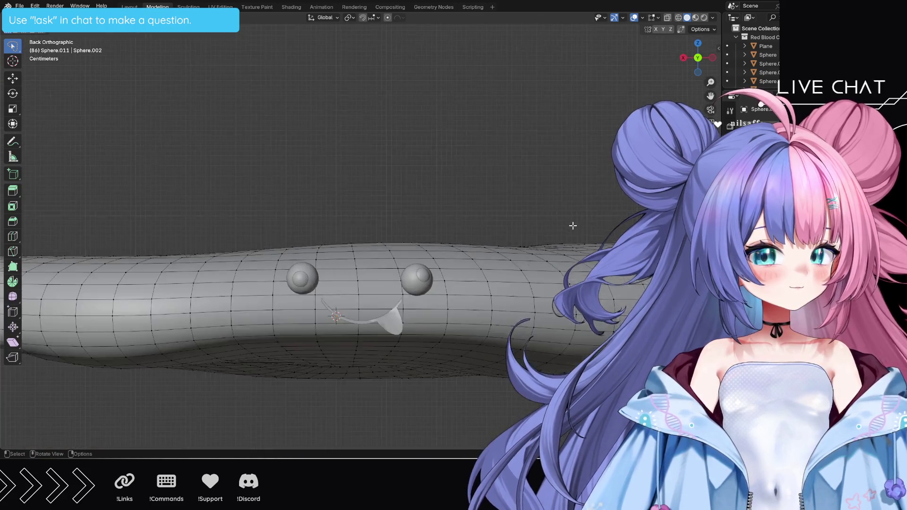
scroll(608, 234, "down", 2)
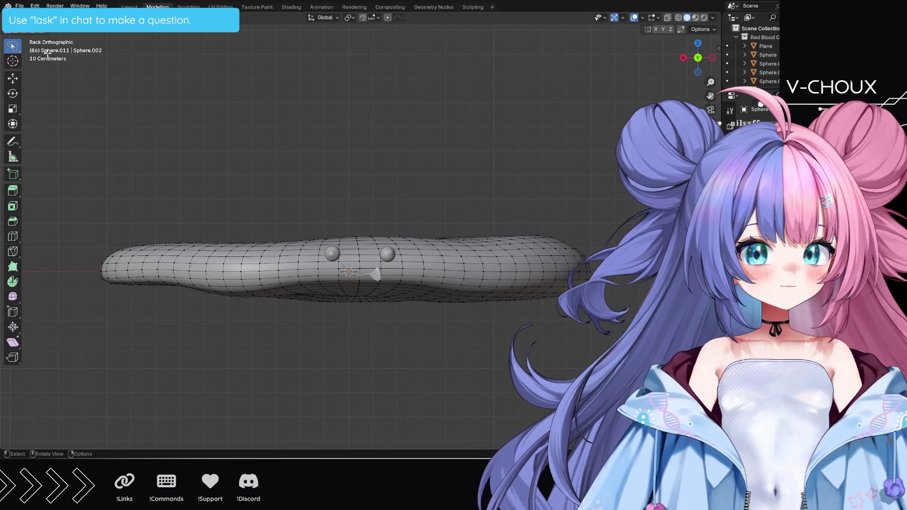
left_click_drag(14, 50, 52, 67)
mouse_move(56, 359)
left_mouse_down()
mouse_move(588, 373)
mouse_move(628, 275)
mouse_move(649, 261)
left_mouse_up()
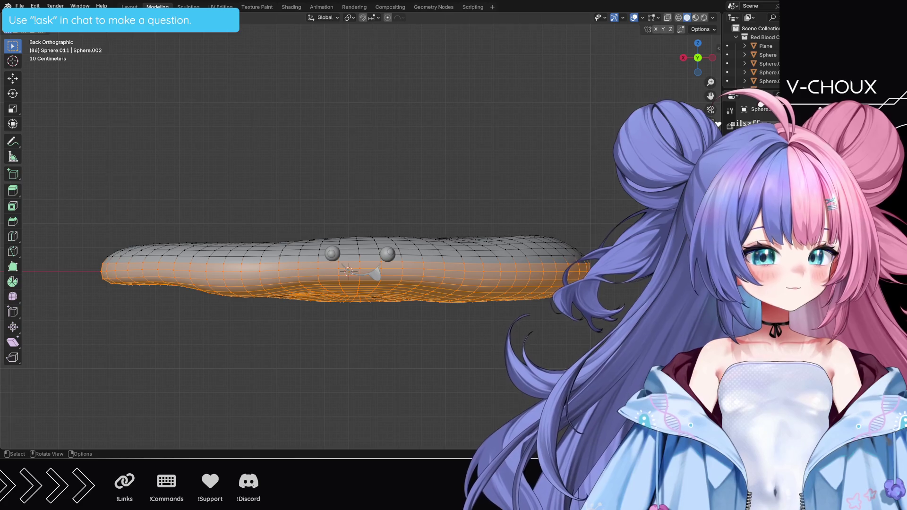
left_click(667, 18)
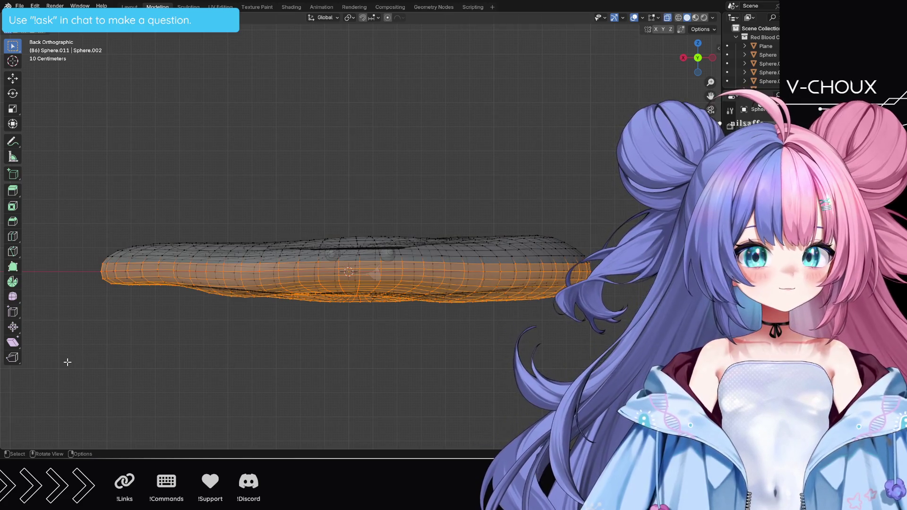
mouse_move(67, 362)
left_mouse_down()
mouse_move(649, 344)
mouse_move(649, 306)
left_mouse_up()
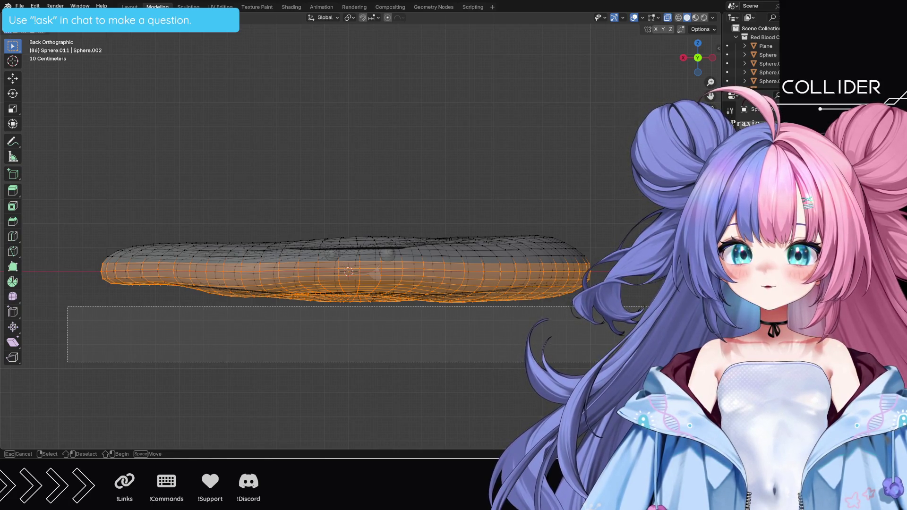
left_click_drag(588, 306, 601, 258)
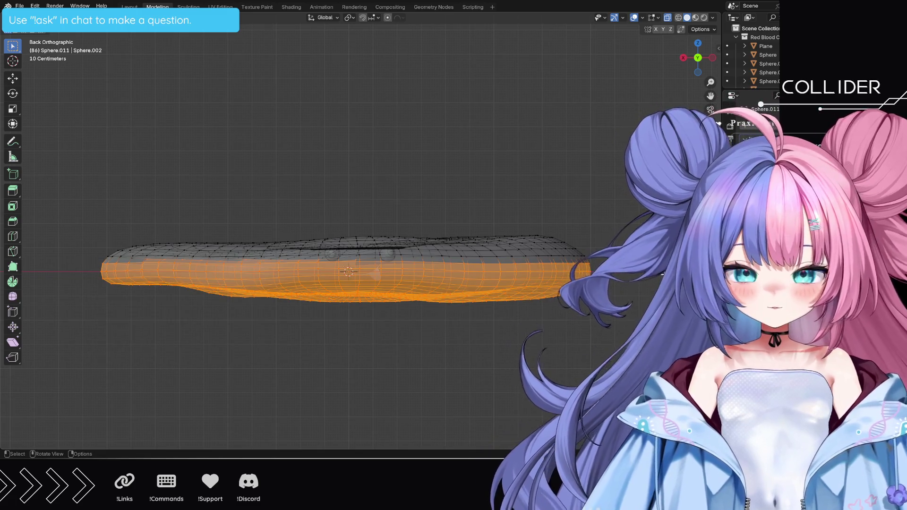
key("h")
middle_click_drag(554, 322, 491, 262)
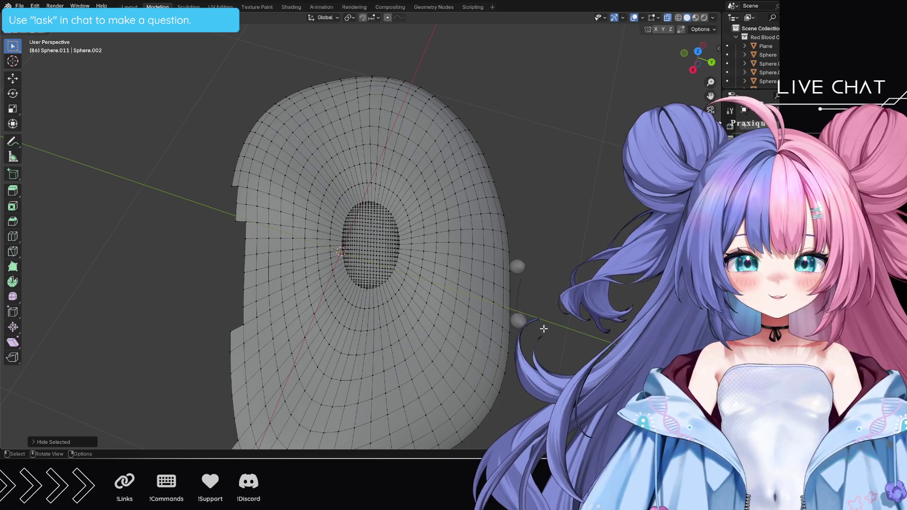
Step: With X-ray on, lasso-select the dense vertex patch inside the hole
mouse_move(557, 342)
middle_mouse_down()
mouse_move(527, 286)
mouse_move(550, 105)
middle_mouse_up()
left_click(667, 19)
left_click(668, 20)
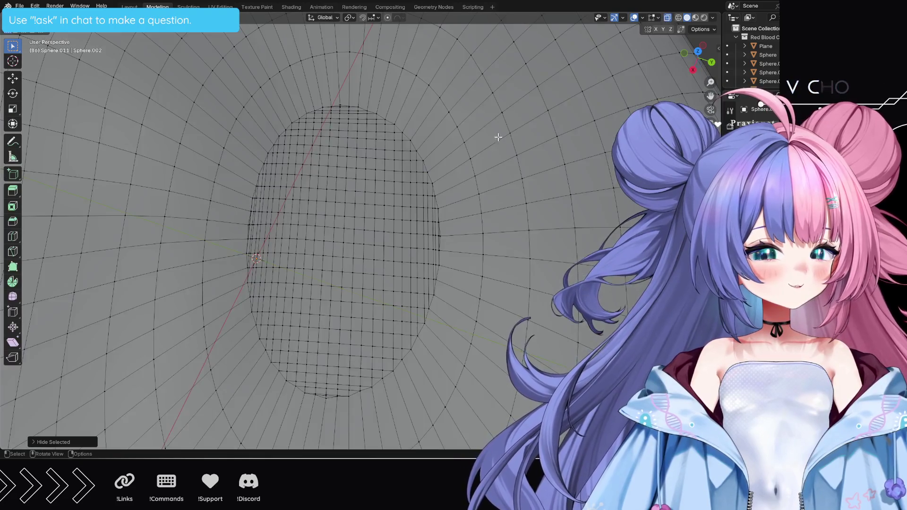
left_click_drag(20, 54, 49, 61)
left_click(322, 107)
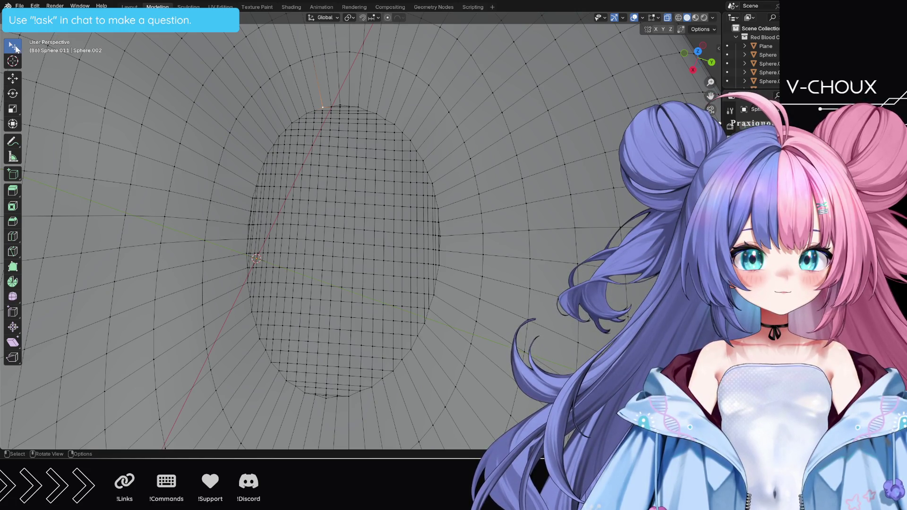
left_click(15, 46)
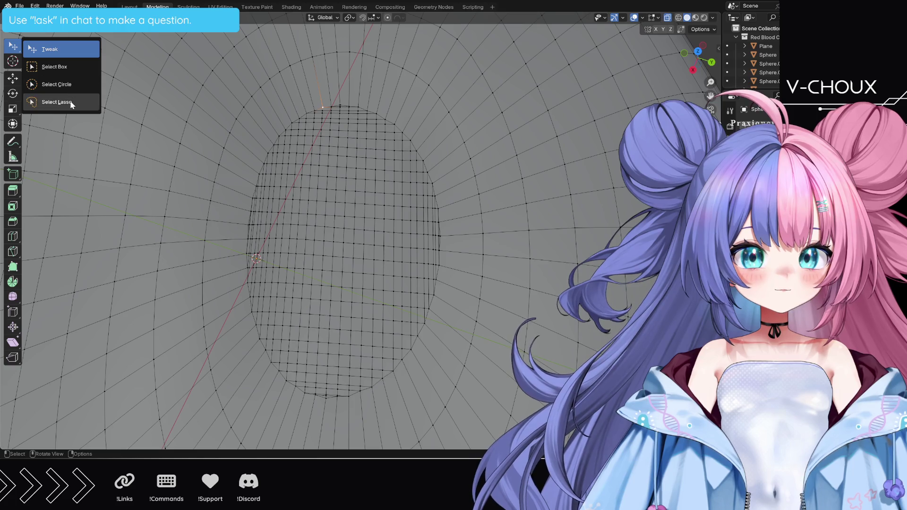
left_click(54, 102)
mouse_move(338, 92)
left_mouse_down()
mouse_move(287, 98)
mouse_move(236, 161)
mouse_move(227, 221)
mouse_move(247, 371)
mouse_move(333, 418)
mouse_move(415, 355)
mouse_move(466, 274)
mouse_move(461, 196)
mouse_move(401, 101)
mouse_move(368, 101)
left_mouse_up()
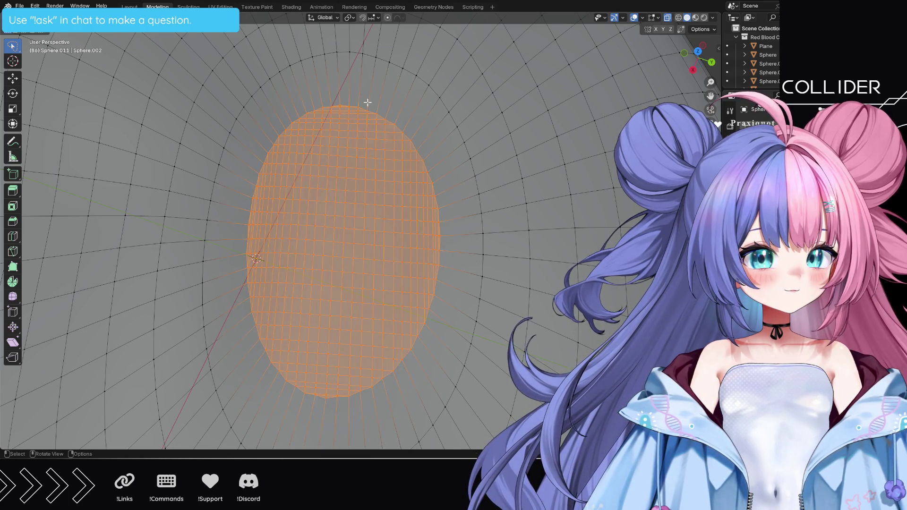
Step: Merge the patch vertices by distance, scale it along Z into an oval, then deselect
key("m")
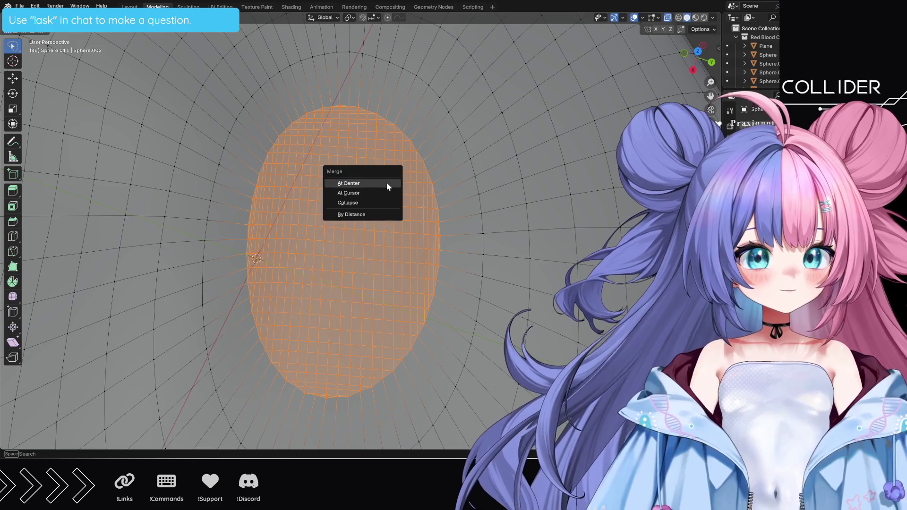
left_click(365, 216)
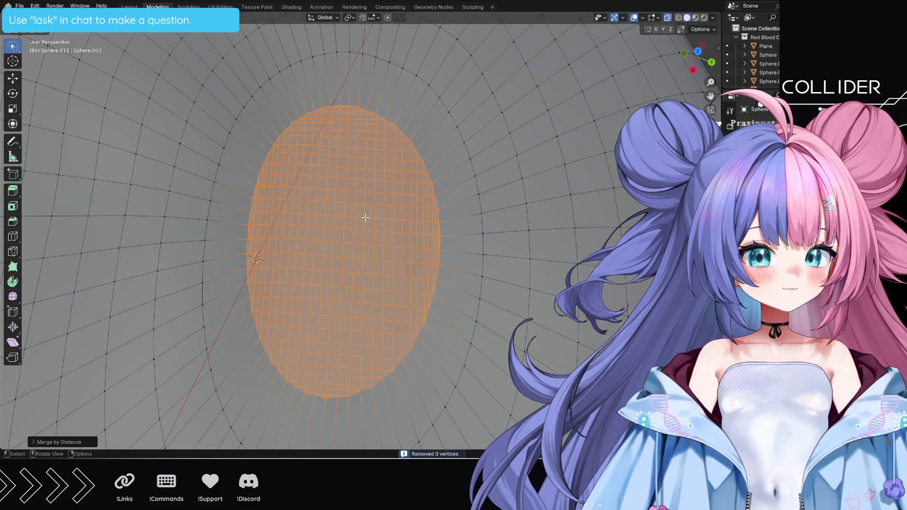
key("m")
left_click(366, 218)
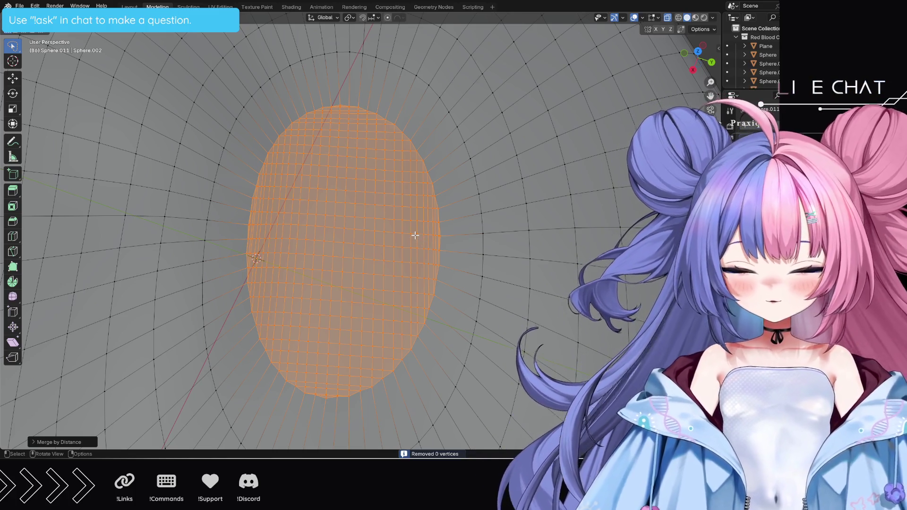
key("s")
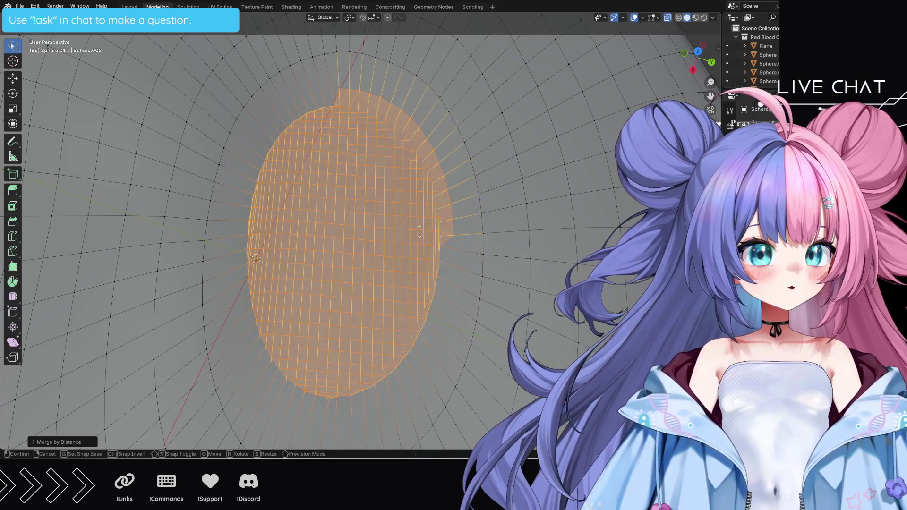
key("z")
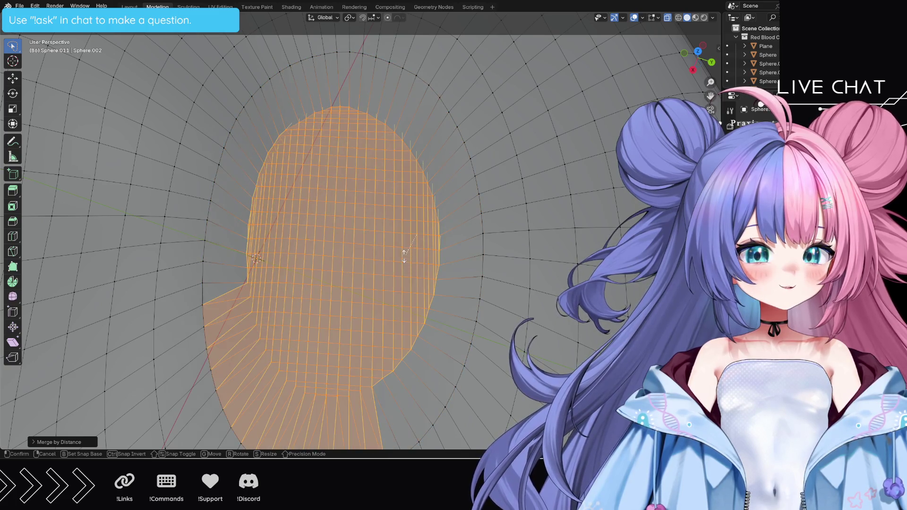
left_click(402, 256)
left_click(390, 251)
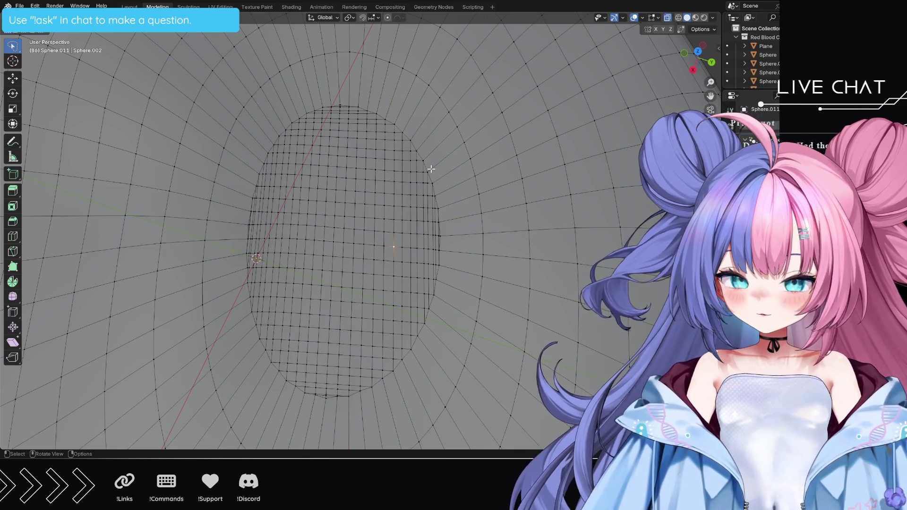
Step: Loop-select edges around the hole, then undo three recent edits to restore the hidden half
left_click(420, 157, "alt")
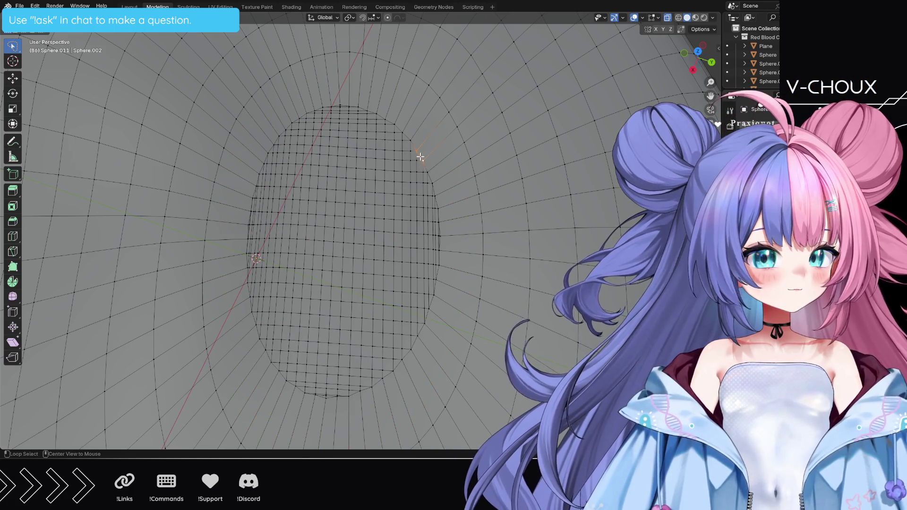
left_click(412, 145, "alt")
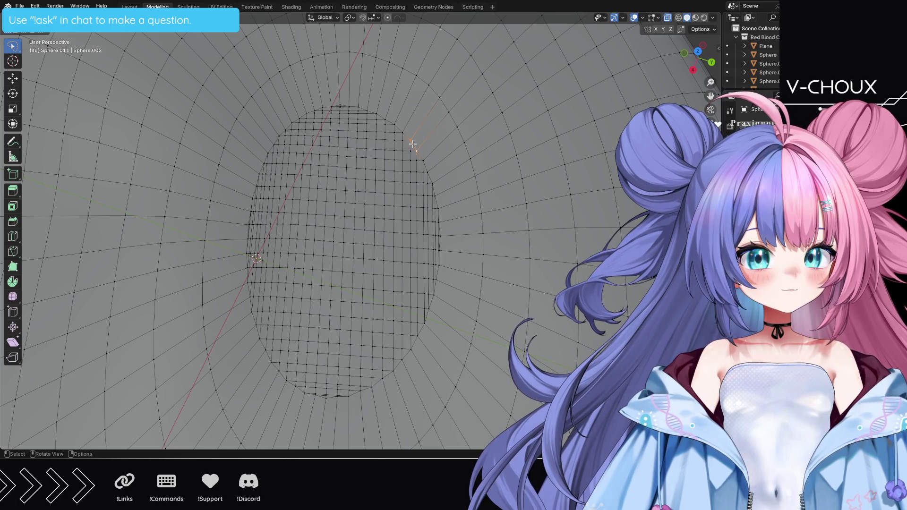
scroll(438, 183, "down", 6)
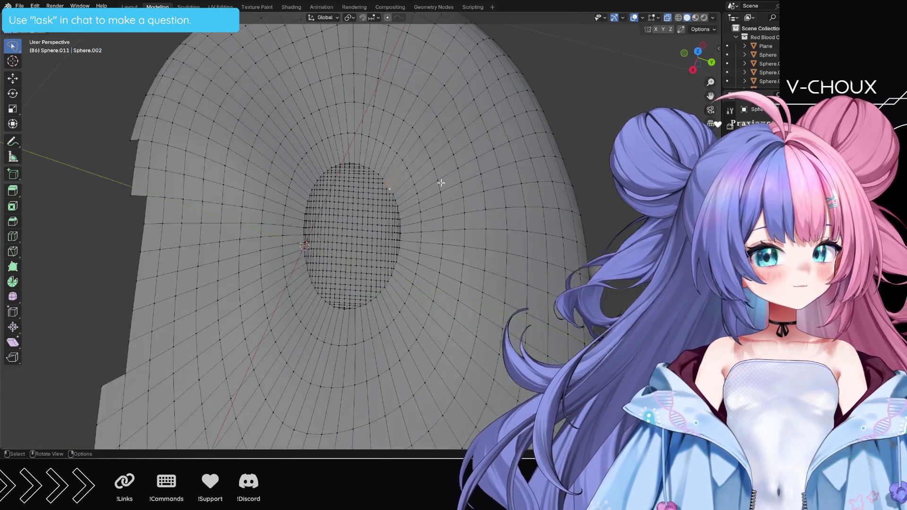
key("ctrl+z")
key("ctrl+z")
key("ctrl+z")
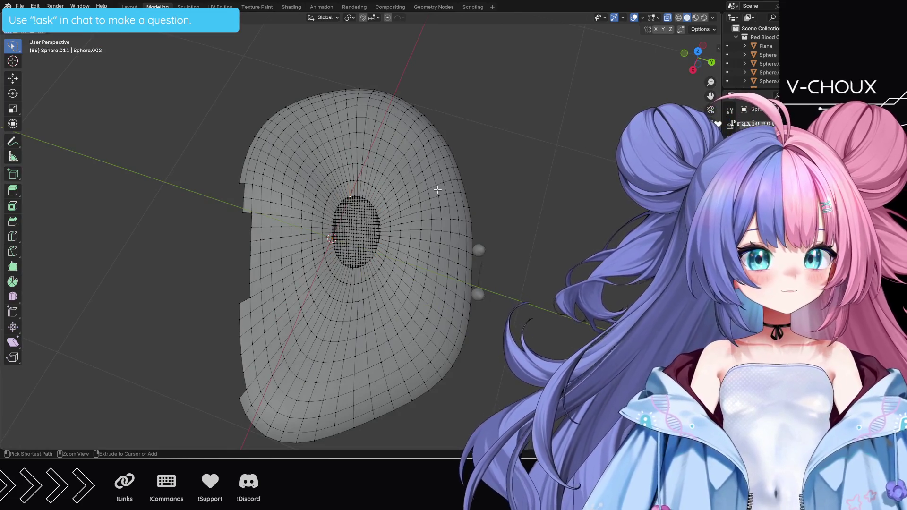
key("ctrl+z")
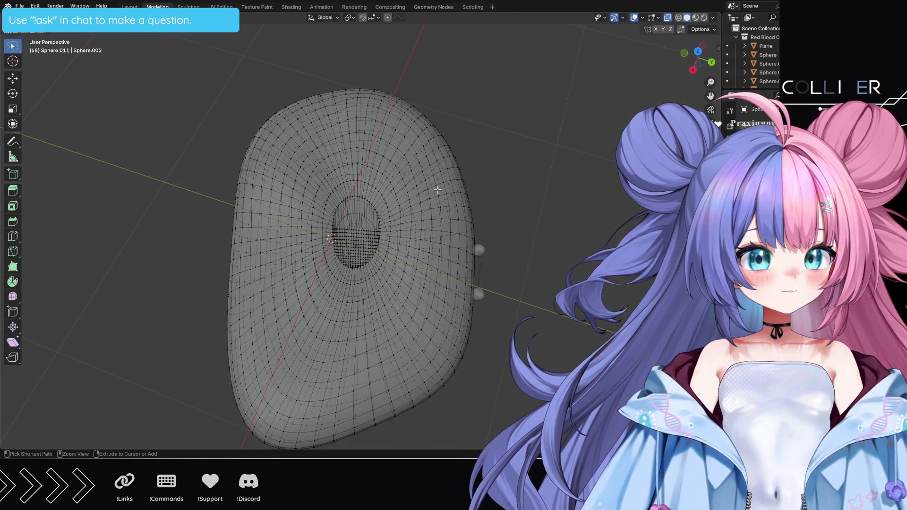
key("ctrl+z")
key("ctrl+z")
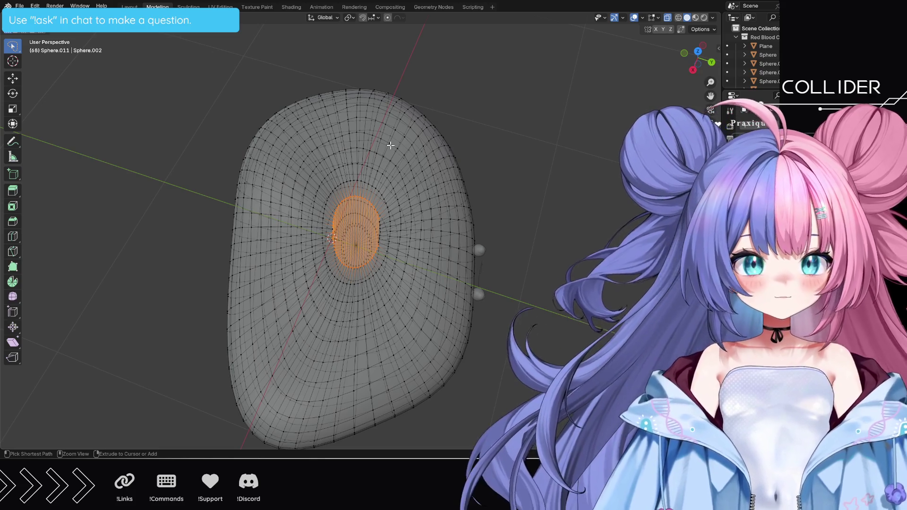
Step: Turn off X-ray, switch to face select, and dissolve the ring of edges inside the oval
mouse_move(388, 186)
middle_mouse_down("ctrl")
mouse_move(401, 255)
mouse_move(439, 258)
middle_mouse_up("ctrl")
scroll(436, 257, "down", 3)
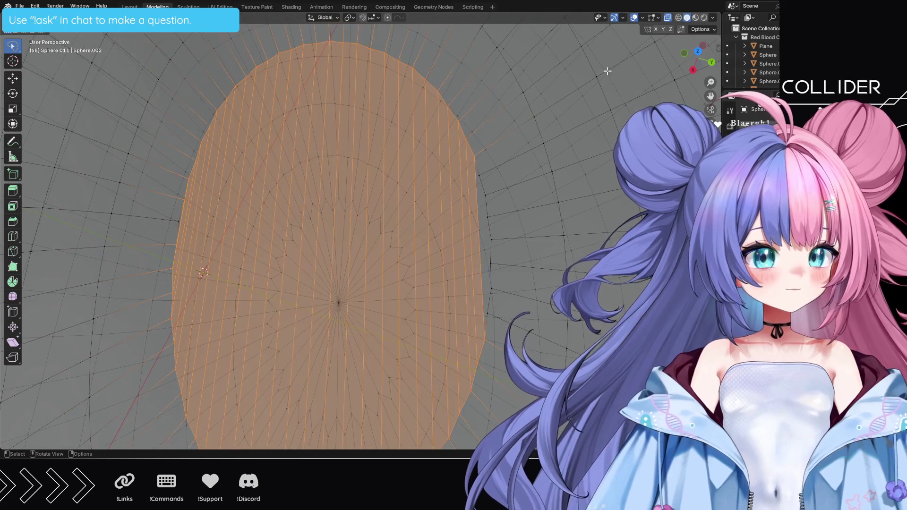
left_click(668, 19)
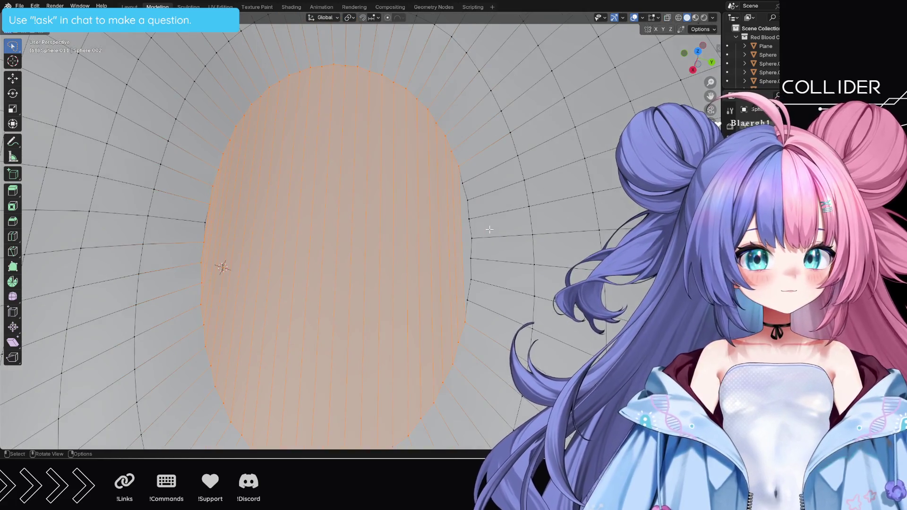
scroll(479, 237, "down", 1)
scroll(477, 238, "down", 1)
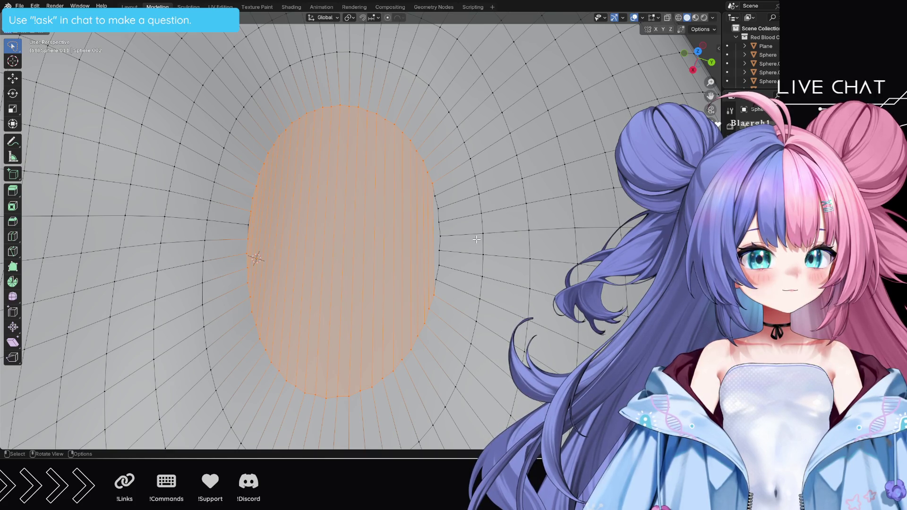
key("3")
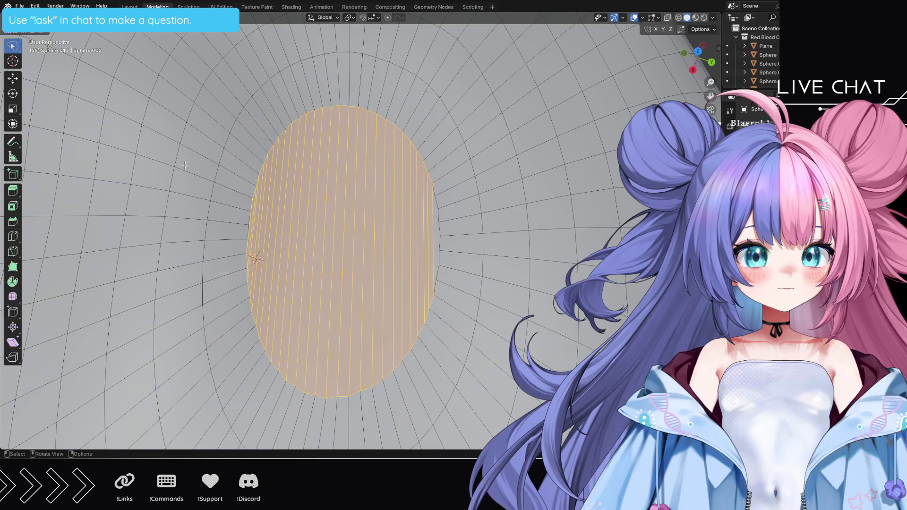
left_click(353, 239, "alt")
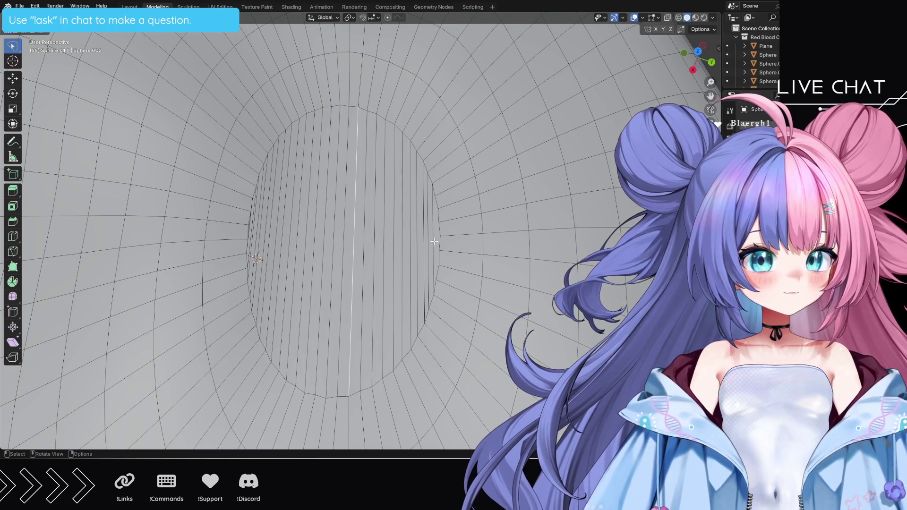
mouse_move(434, 241)
left_mouse_down()
mouse_move(430, 252)
mouse_move(274, 276)
mouse_move(252, 263)
mouse_move(420, 234)
mouse_move(361, 213)
left_mouse_up()
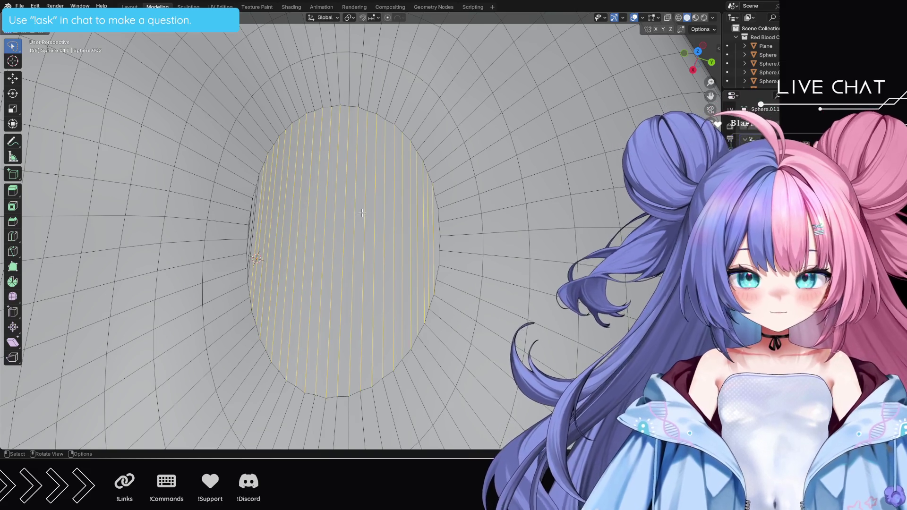
key("x")
left_click(357, 224)
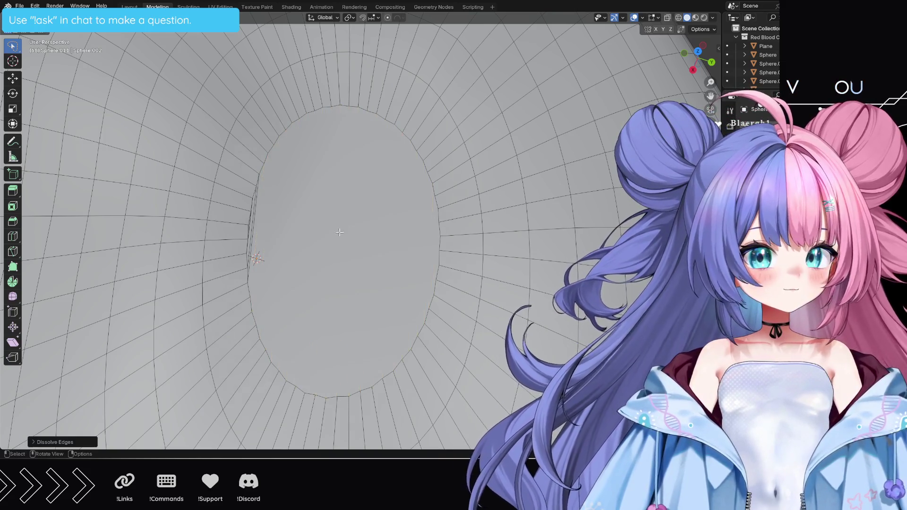
scroll(272, 237, "up", 2)
scroll(243, 240, "up", 2)
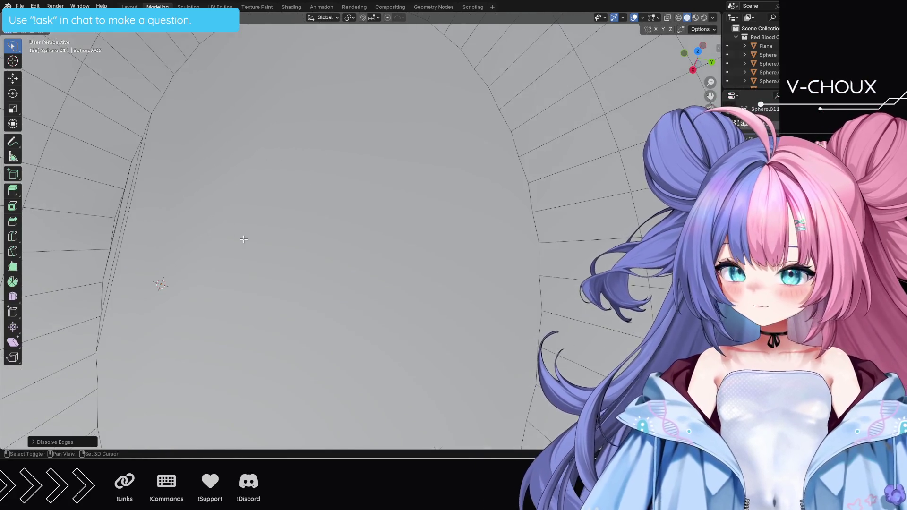
mouse_move(243, 240)
middle_mouse_down("shift")
mouse_move(373, 241)
mouse_move(415, 279)
mouse_move(325, 240)
middle_mouse_up("shift")
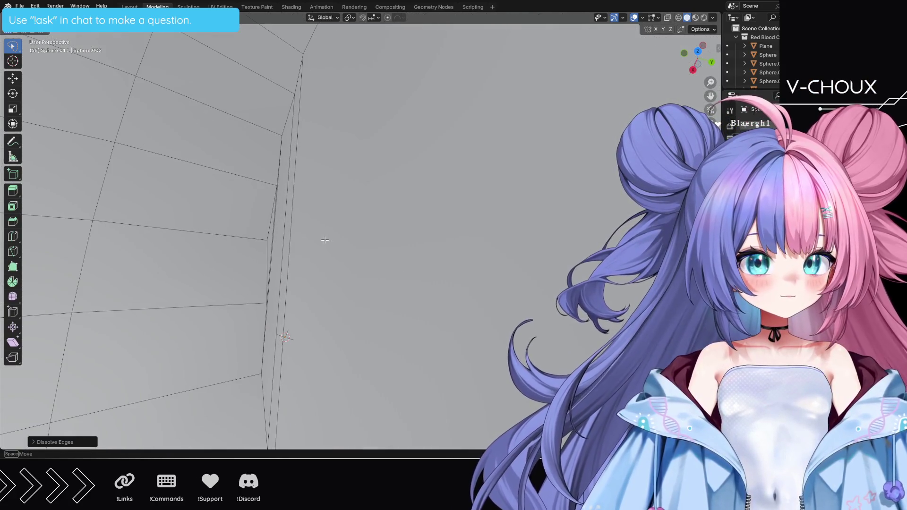
Step: Dissolve the two long vertical edges after undoing an accidental vertex dissolve, then recentre the view
mouse_move(268, 250)
left_mouse_down()
mouse_move(298, 246)
mouse_move(338, 220)
left_mouse_up()
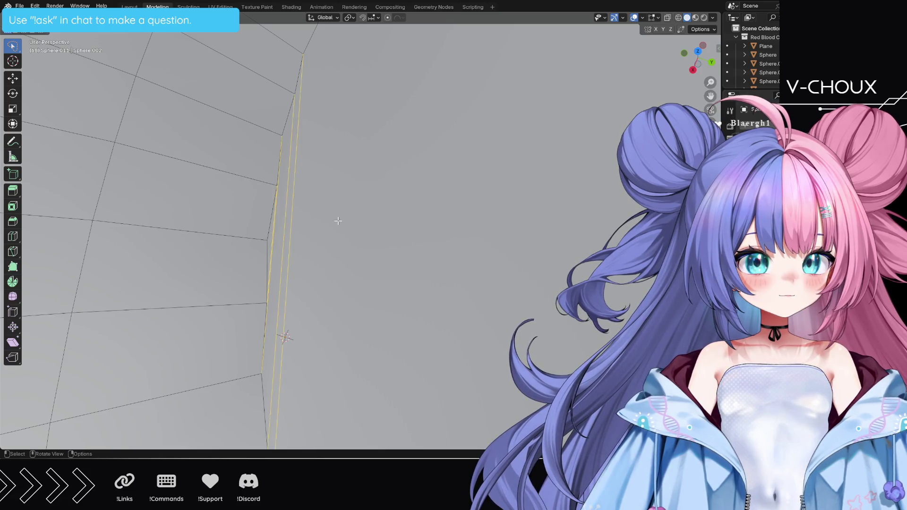
key("x")
left_click(340, 222)
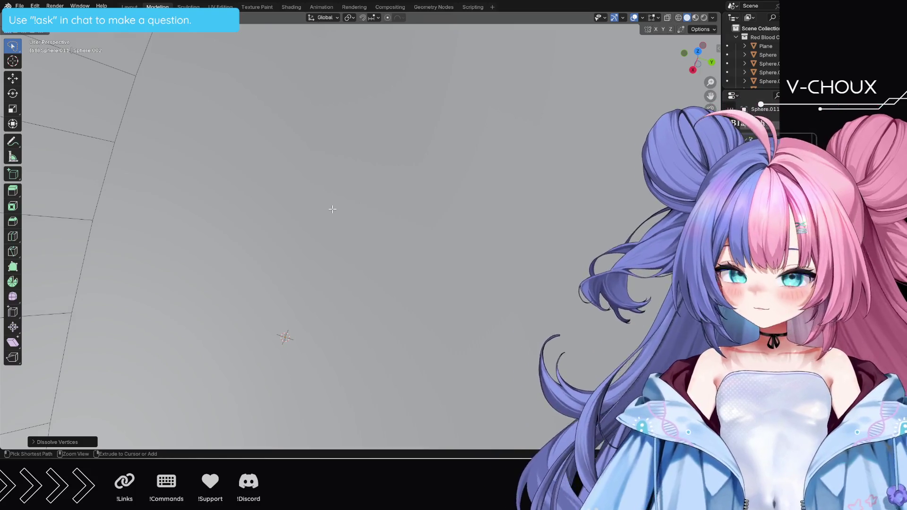
key("ctrl+z")
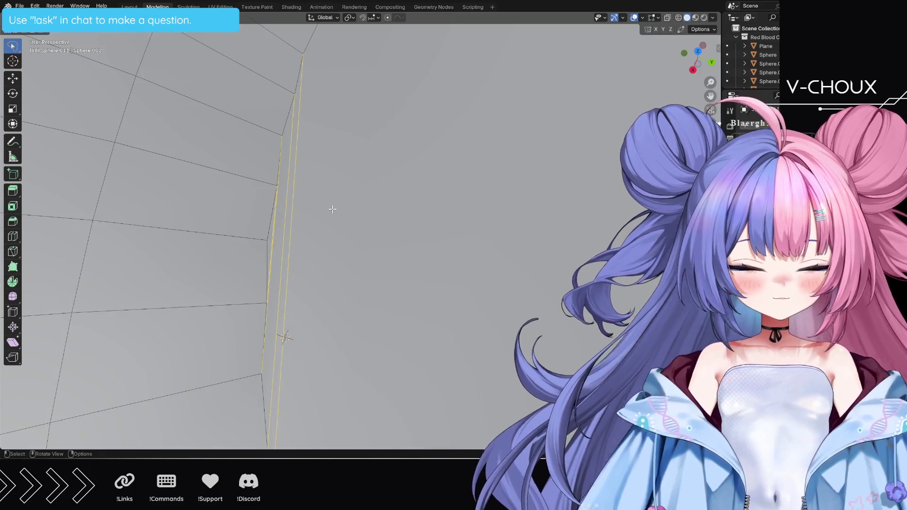
key("x")
left_click(326, 215)
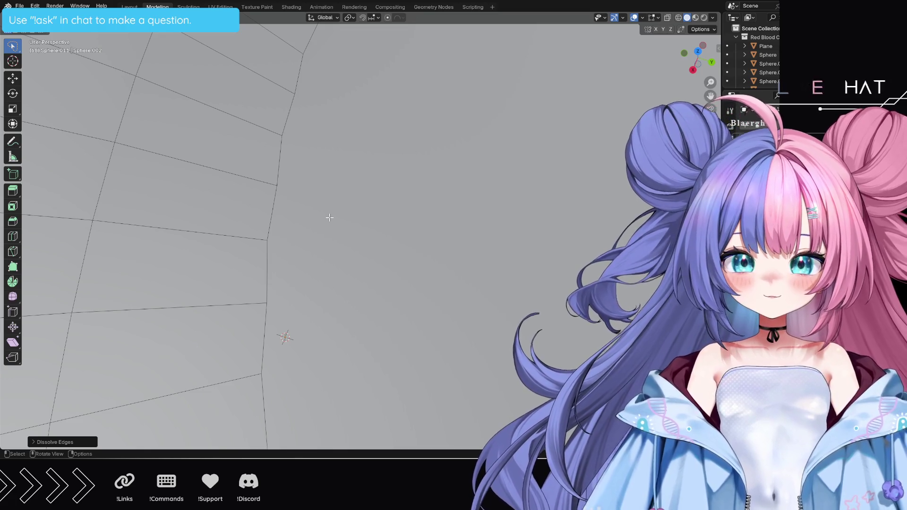
scroll(329, 217, "down", 3)
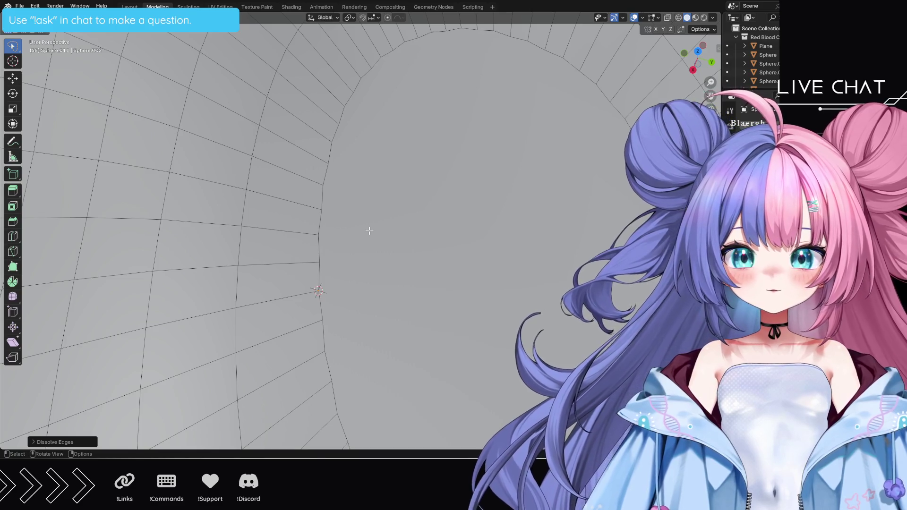
mouse_move(495, 265)
middle_mouse_down("shift")
mouse_move(203, 269)
mouse_move(324, 243)
middle_mouse_up("shift")
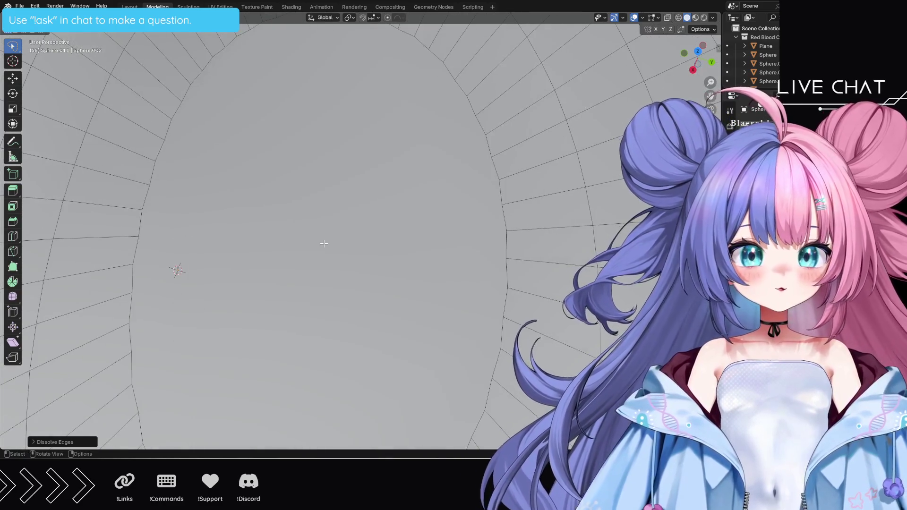
scroll(324, 243, "down", 3)
scroll(324, 243, "down", 2)
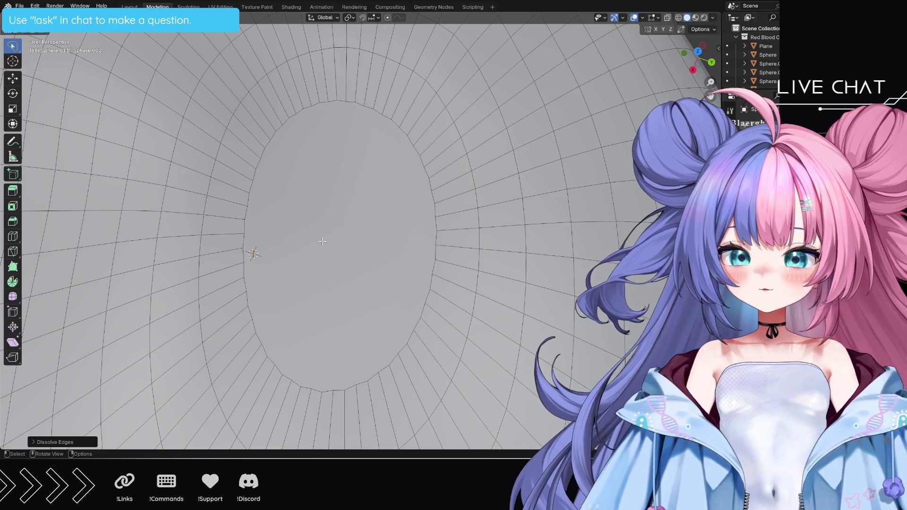
Step: In vertex select mode, knife a central vertical cut from the oval's top vertex to the bottom ring
key("1")
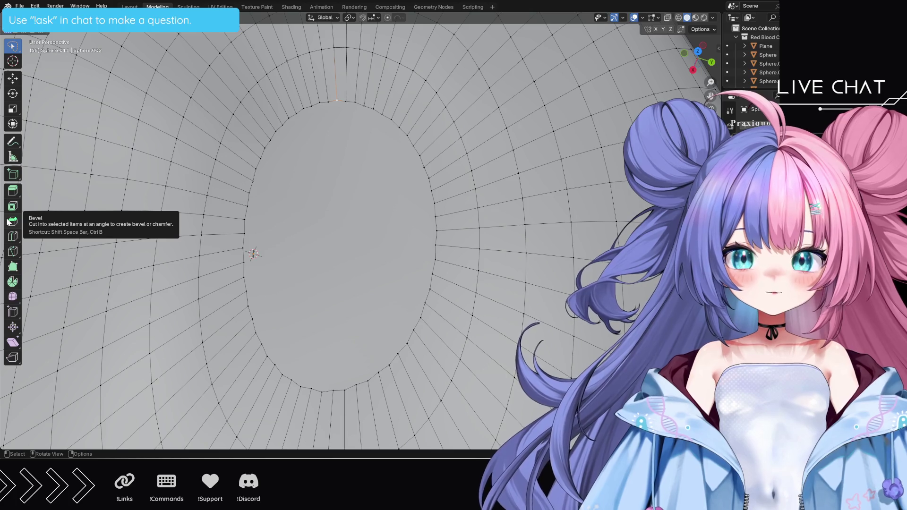
left_click(13, 252)
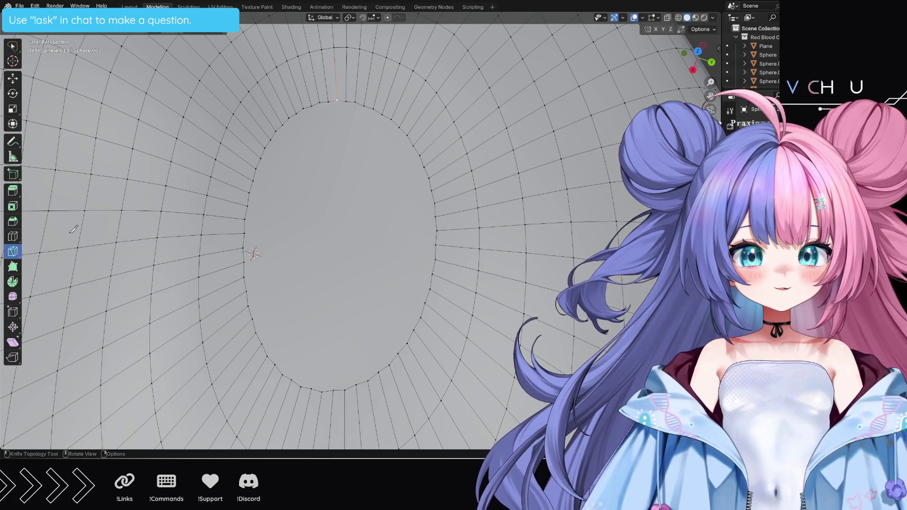
left_click(337, 100)
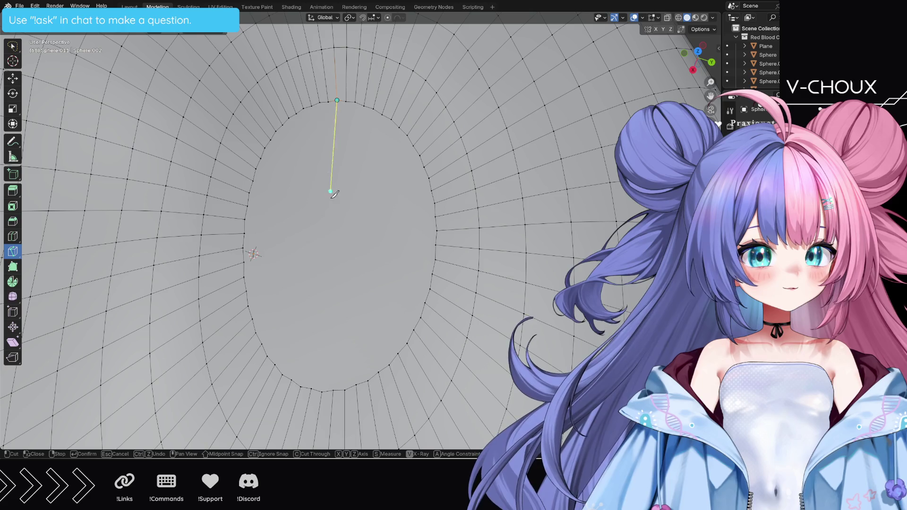
left_click(333, 391)
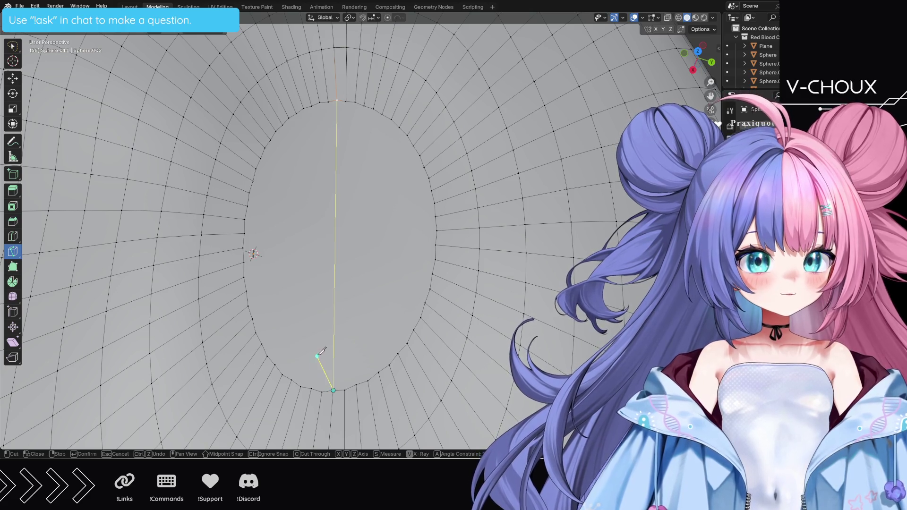
key("Return")
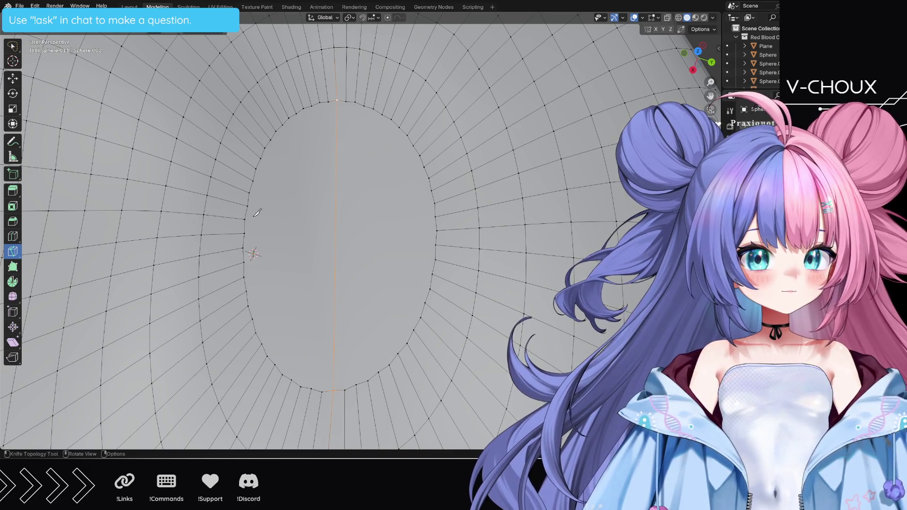
Step: Add vertical cuts just left and right of centre, running from the top ring to the bottom ring
left_click(296, 114)
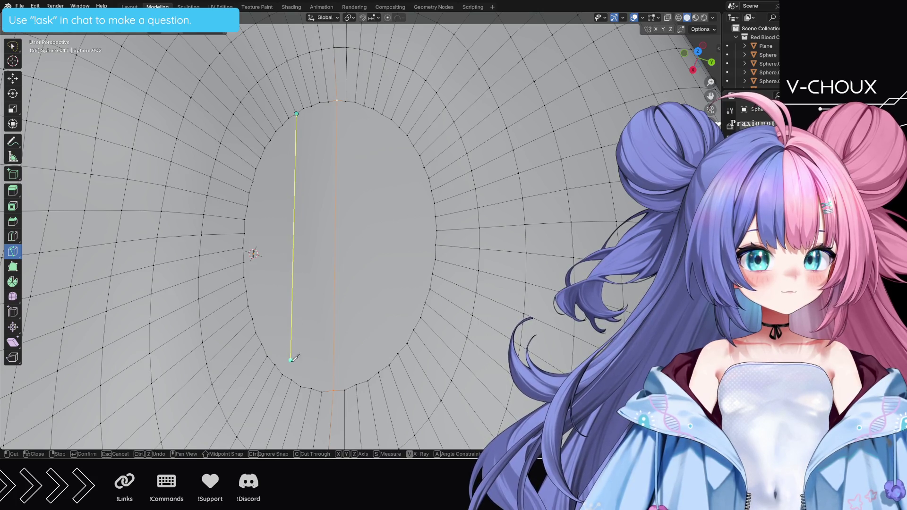
left_click(291, 380)
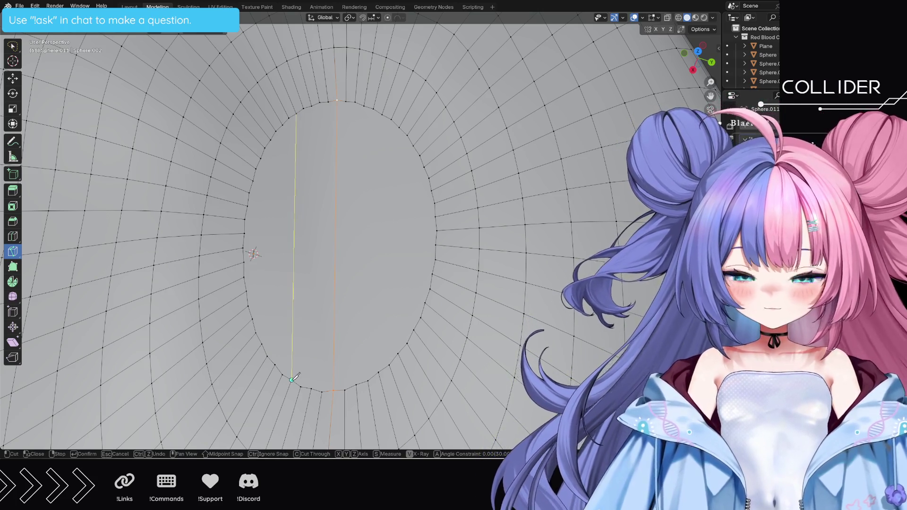
key("Return")
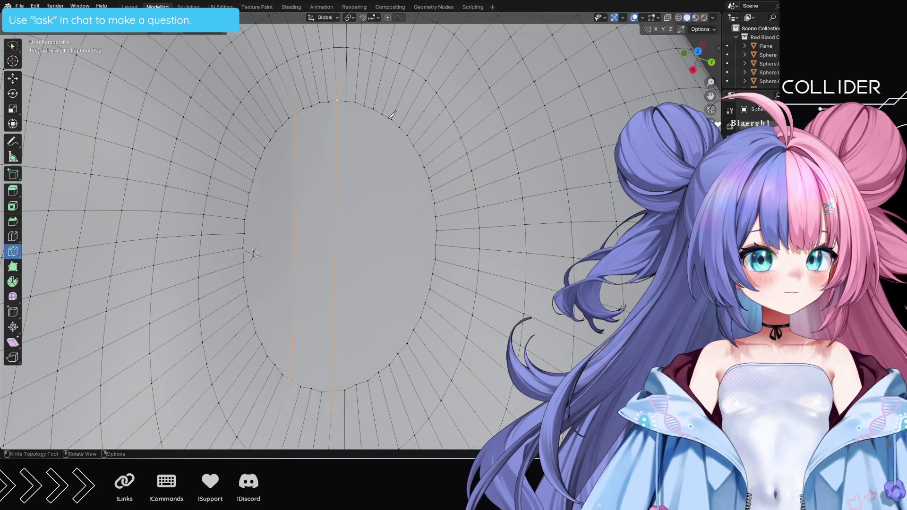
left_click(382, 115)
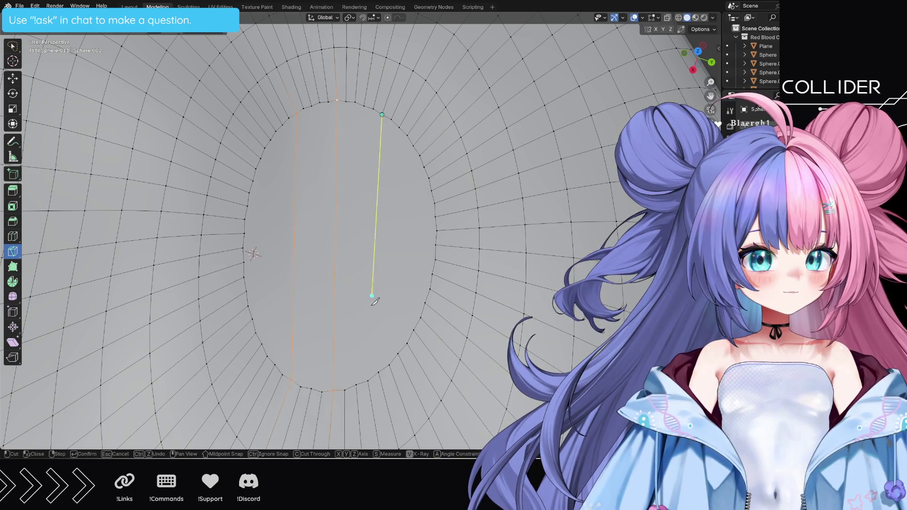
left_click(379, 370)
key("Return")
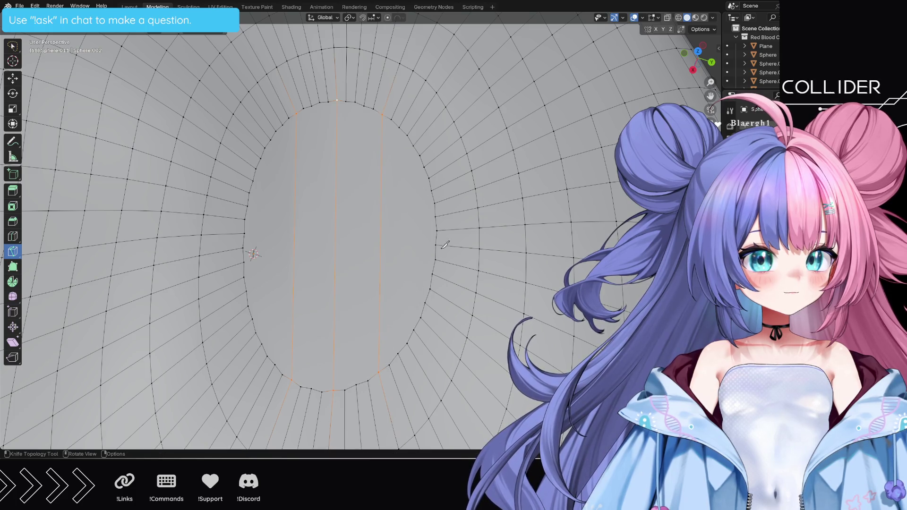
Step: Add two more vertical cuts near the oval's right and left sides
left_click(420, 155)
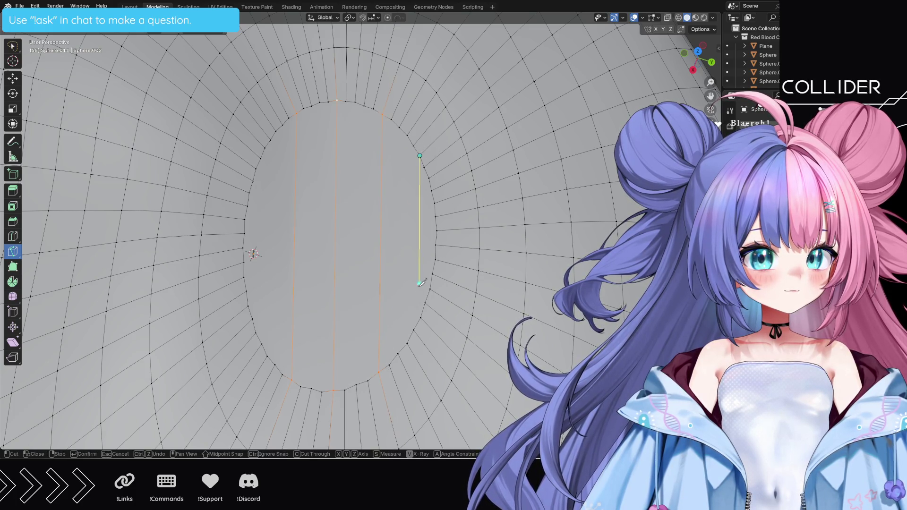
left_click(421, 317)
key("Return")
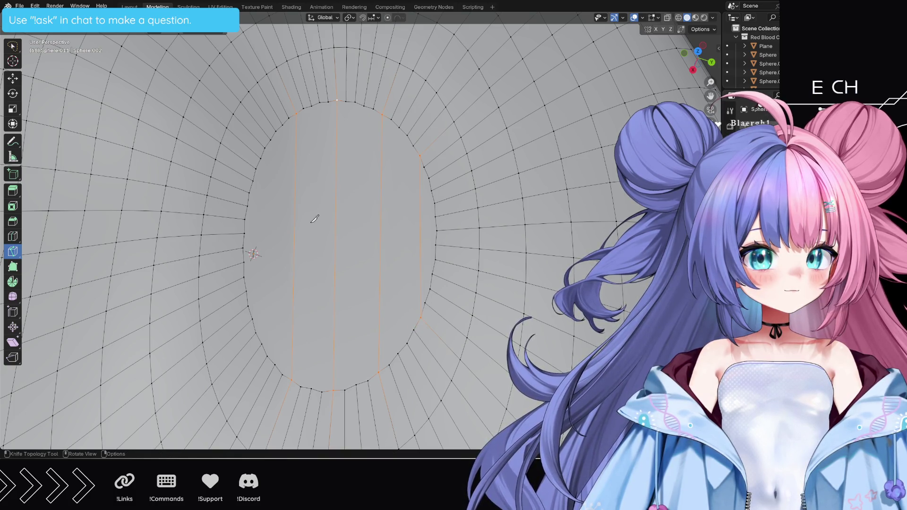
left_click(255, 169)
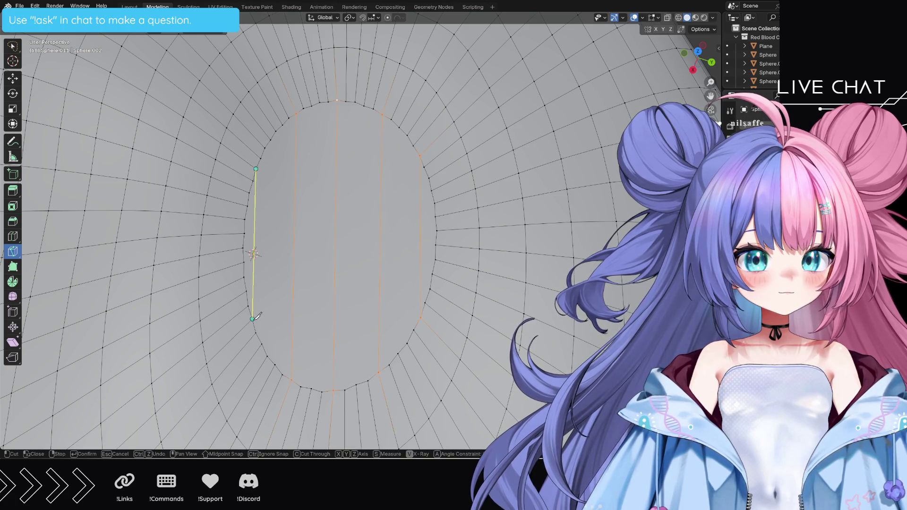
left_click(256, 332)
key("Return")
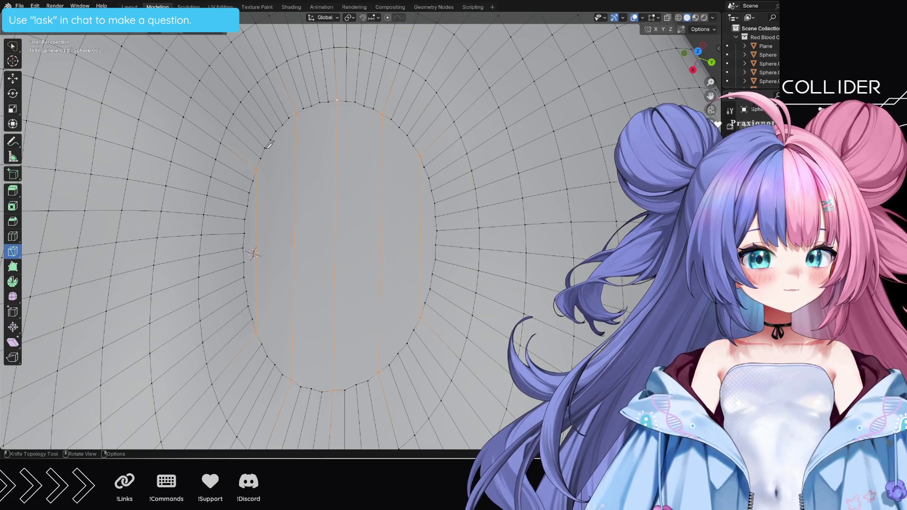
Step: Knife three horizontal cuts across the oval: along the top, the upper row, and the lower row
left_click(296, 114)
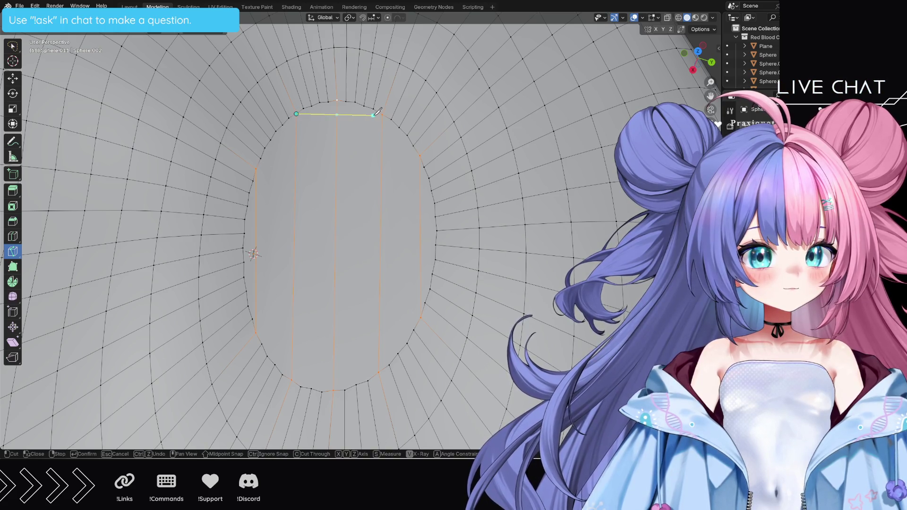
left_click(382, 113)
key("Return")
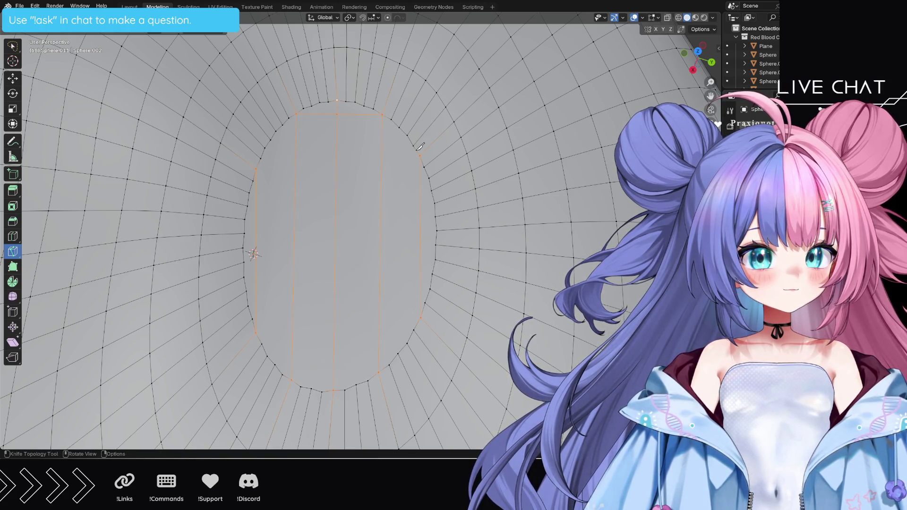
left_click(420, 156)
left_click(260, 168)
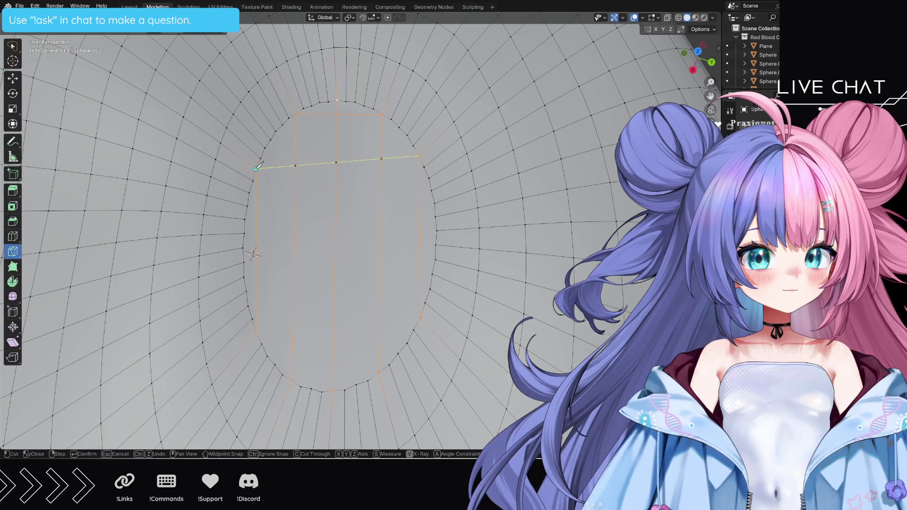
key("Return")
left_click(423, 317)
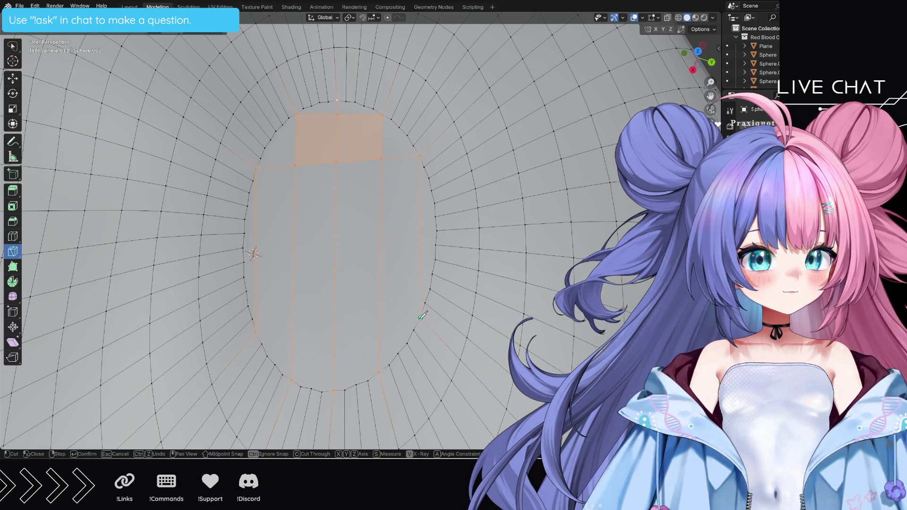
left_click(257, 330)
key("Return")
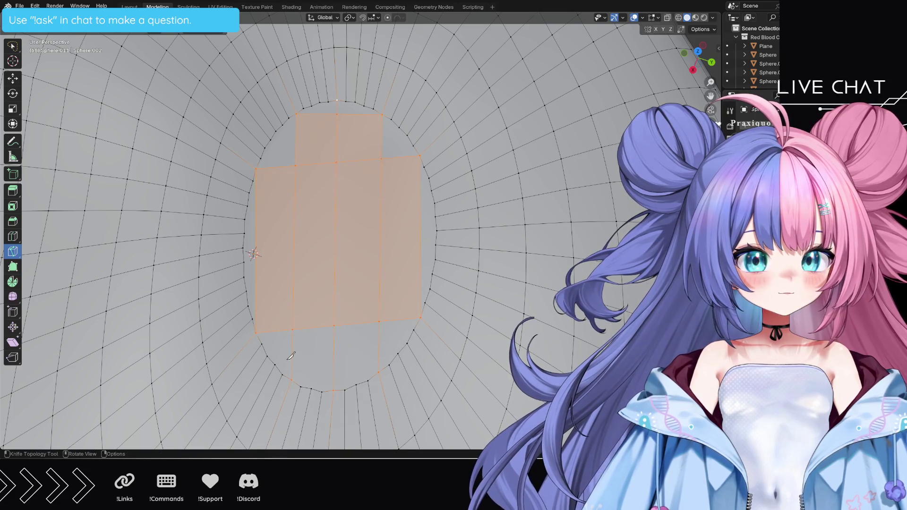
Step: Cut along the oval's bottom edge and add a horizontal middle cut across its full width
left_click(291, 378)
key("Escape")
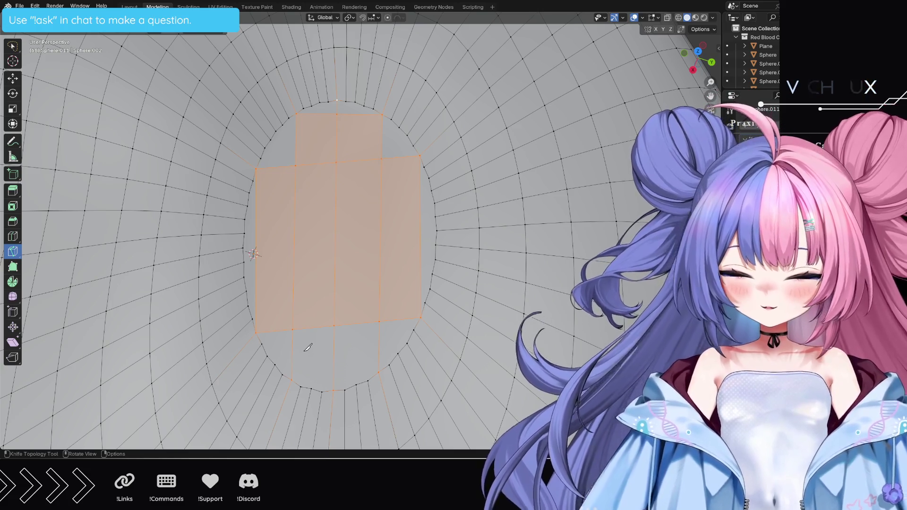
left_click(292, 380)
left_click(379, 372)
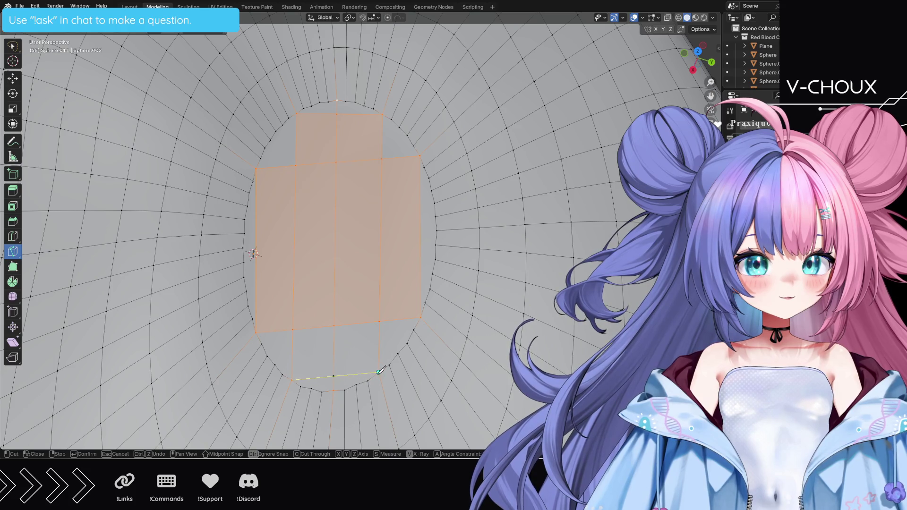
key("Return")
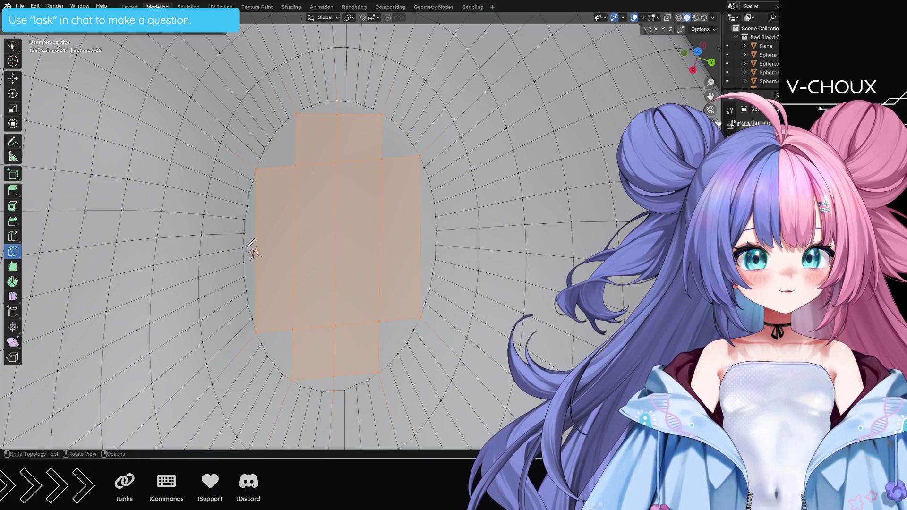
left_click(244, 233)
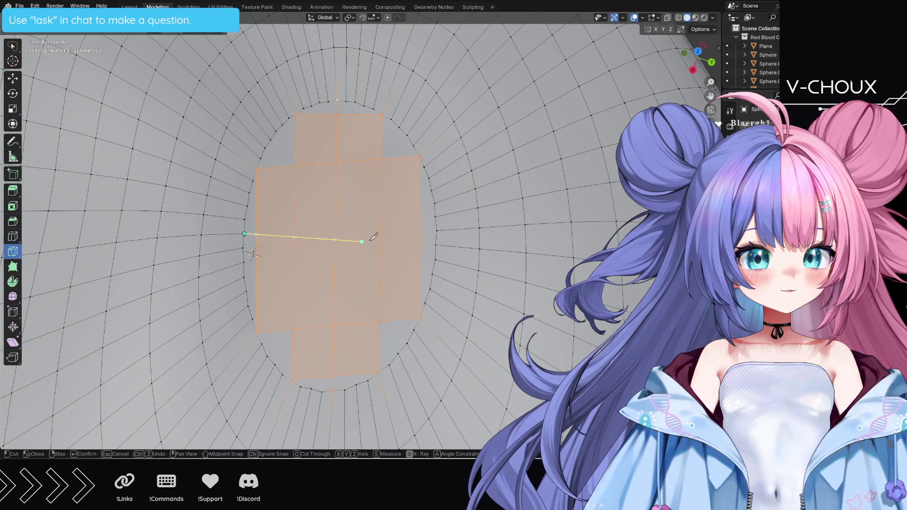
left_click(436, 230)
key("Return")
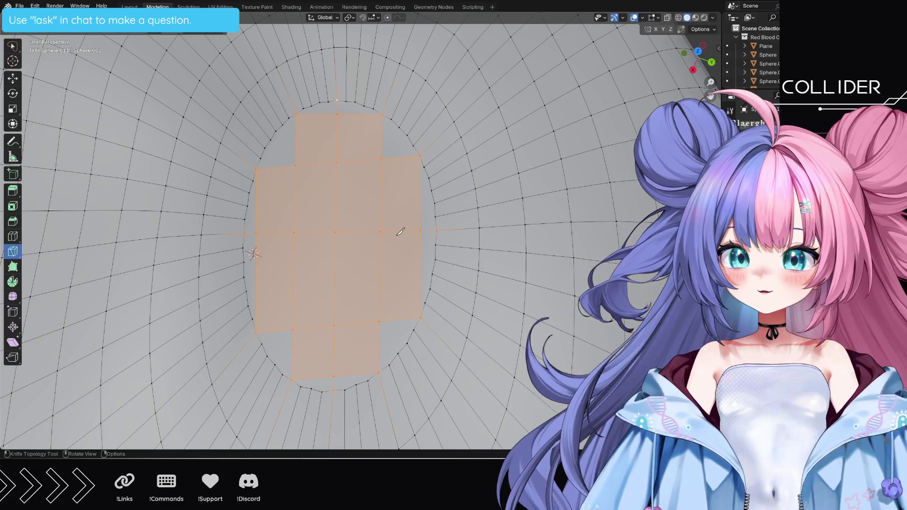
Step: Cut two more lines across the central patch, just above and below the middle cut
left_click(248, 205)
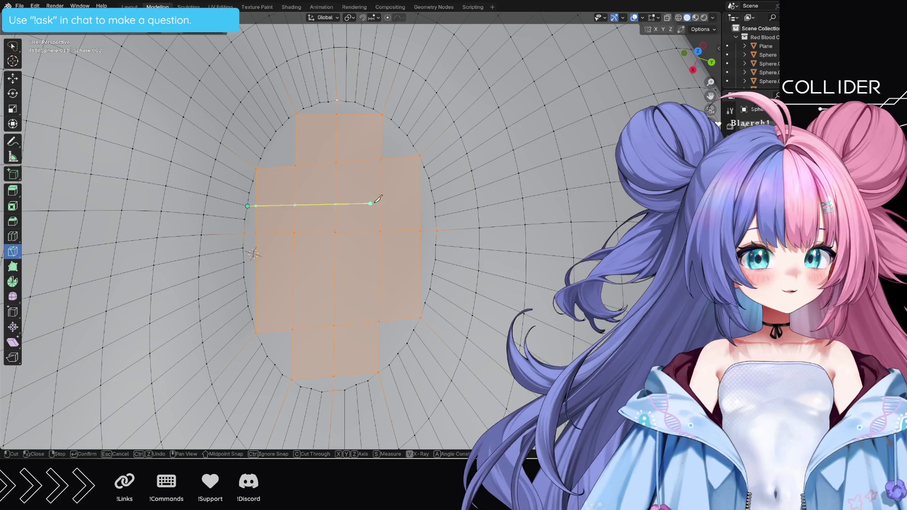
left_click(427, 189)
key("Return")
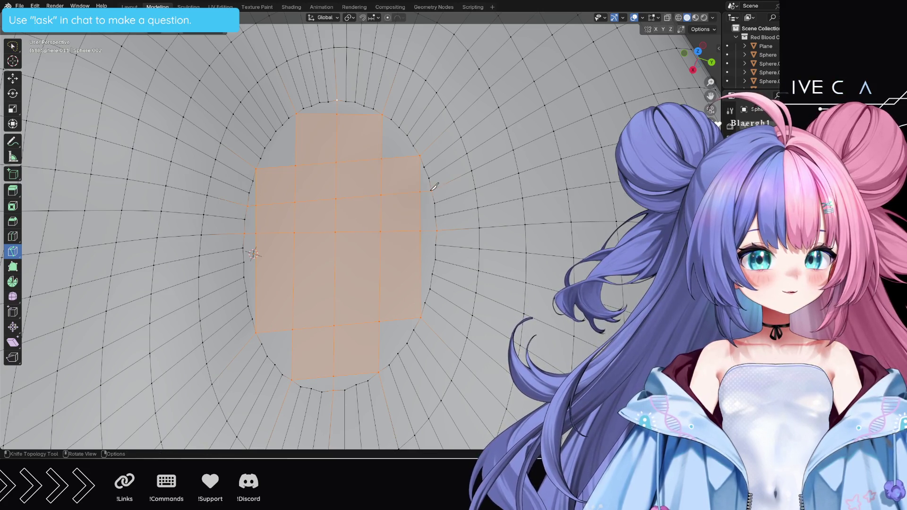
left_click(243, 277)
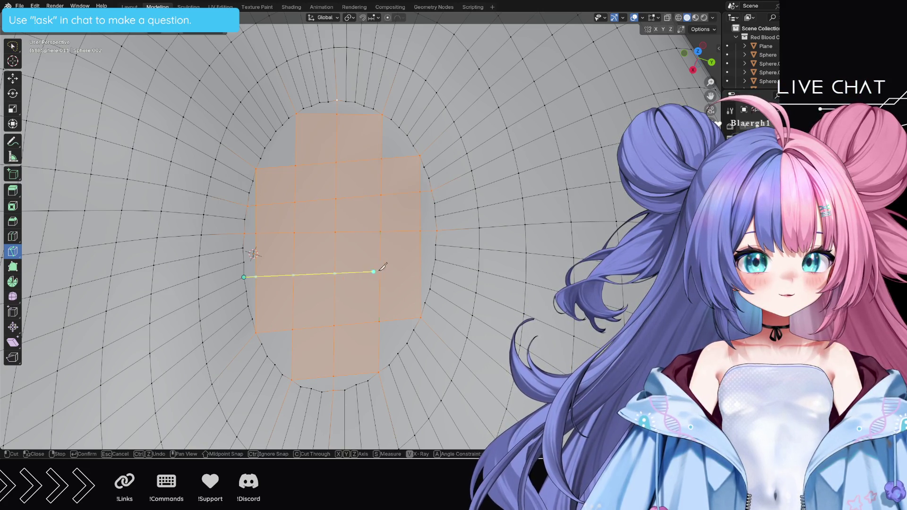
left_click(438, 269)
key("Return")
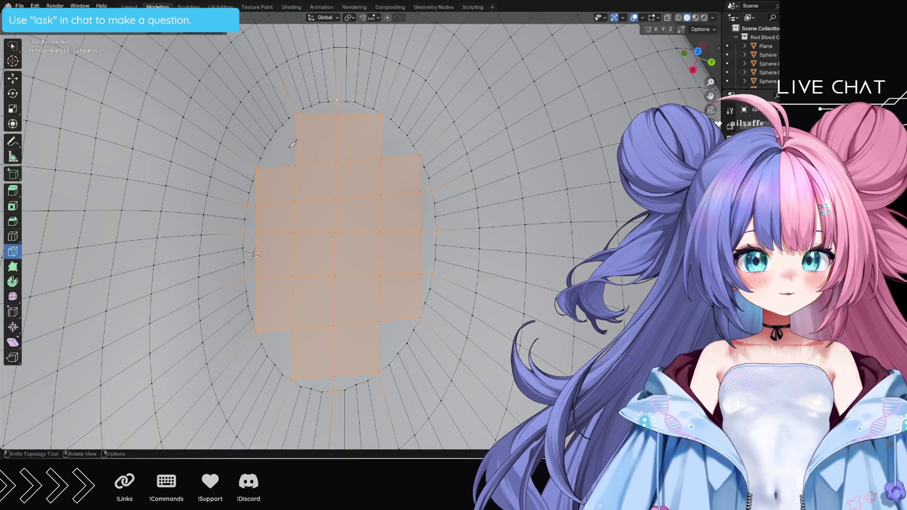
Step: Cut two further lines across the patch's upper and lower parts
left_click(272, 139)
left_click(407, 135)
key("Return")
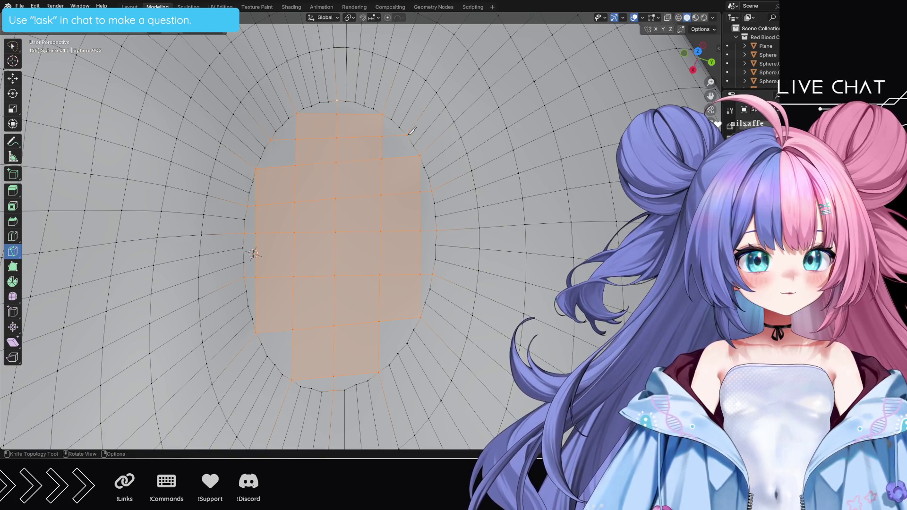
left_click(267, 356)
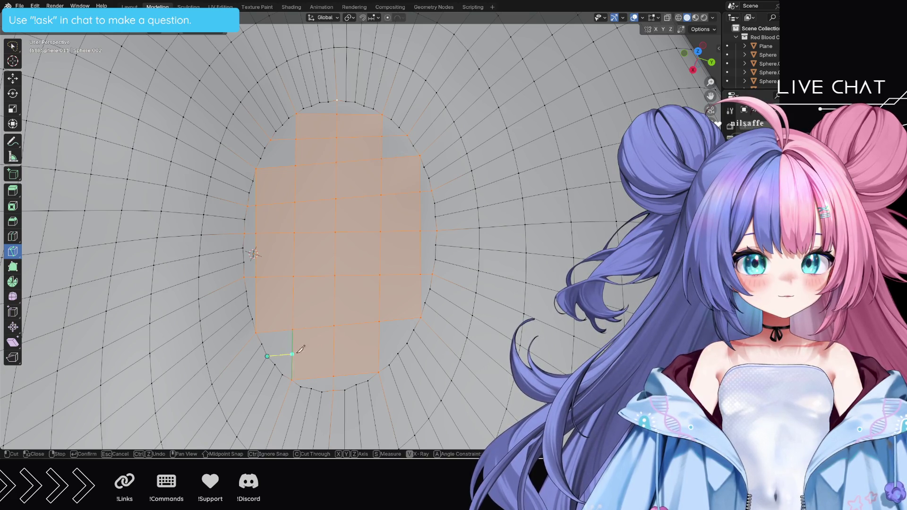
left_click(408, 343)
key("Return")
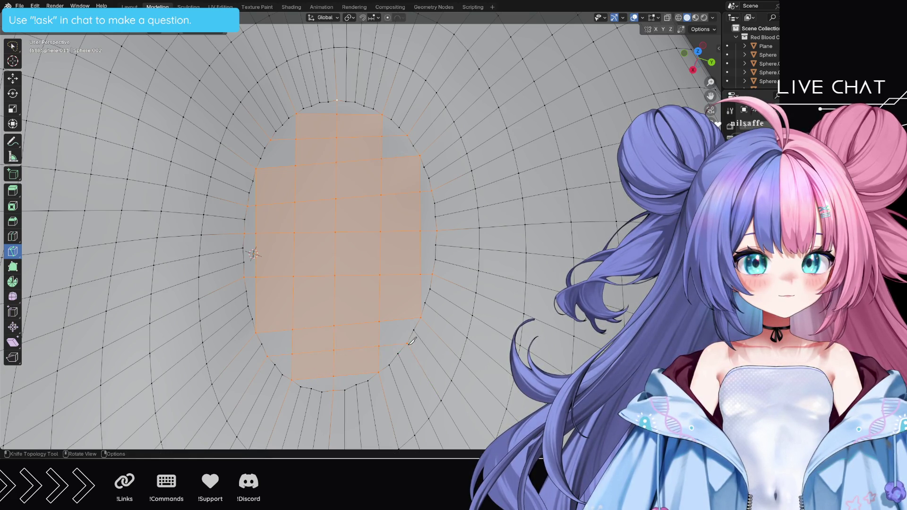
Step: Return to the select tool and deselect all faces
mouse_move(428, 343)
middle_mouse_down()
mouse_move(378, 301)
mouse_move(340, 326)
mouse_move(128, 105)
middle_mouse_up()
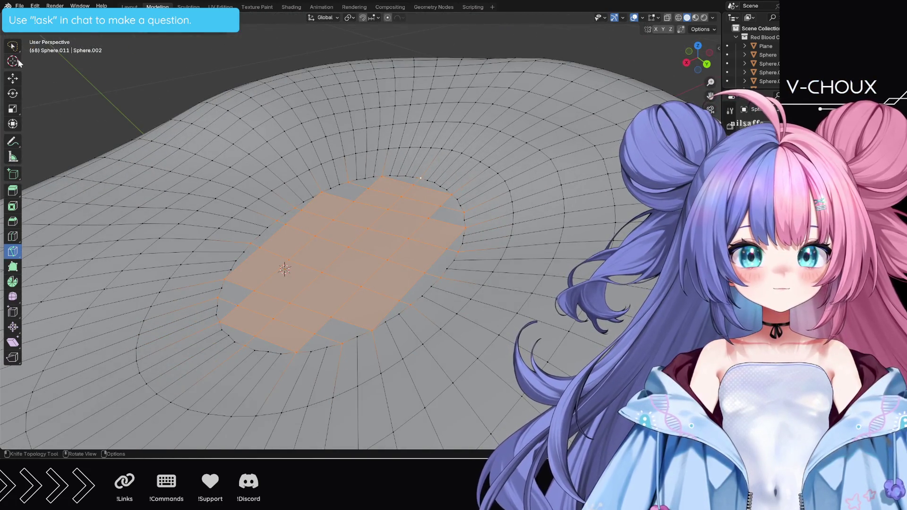
key("w")
key("alt+a")
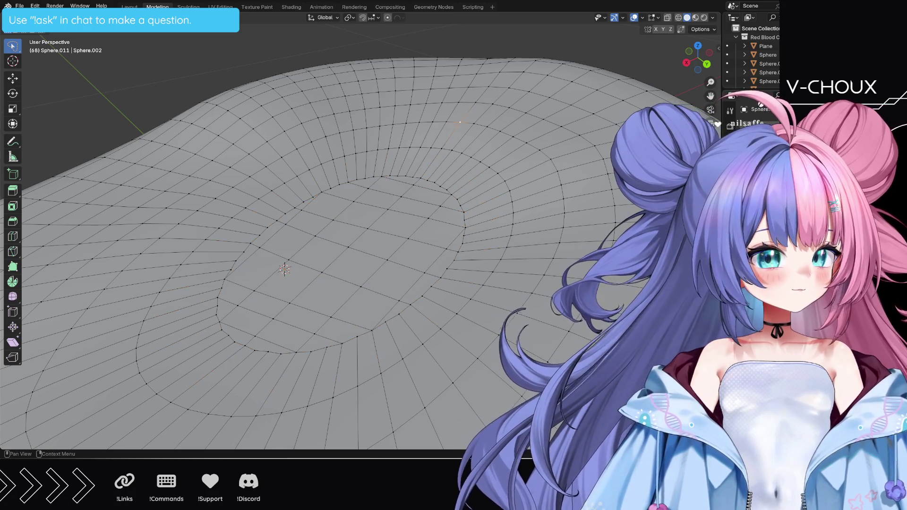
Step: Play and stop the noise deformation animation, then switch to the Layout workspace
key("space")
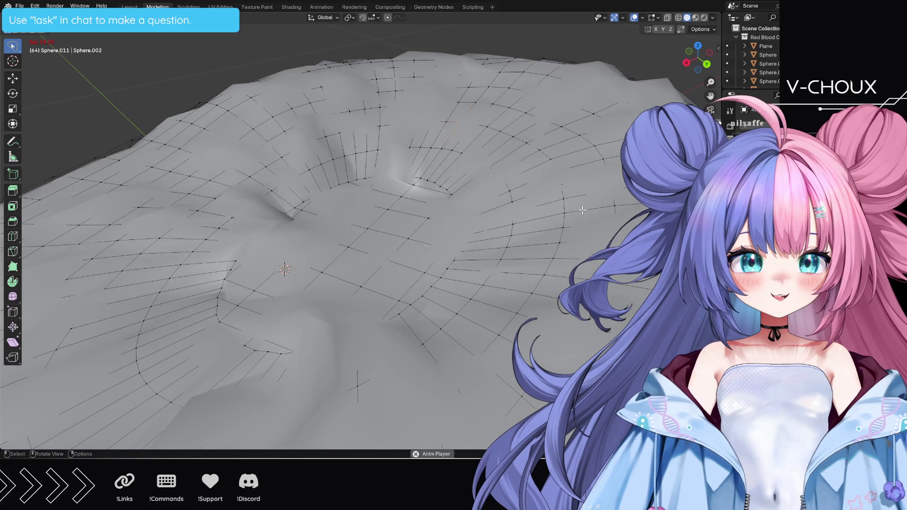
key("space")
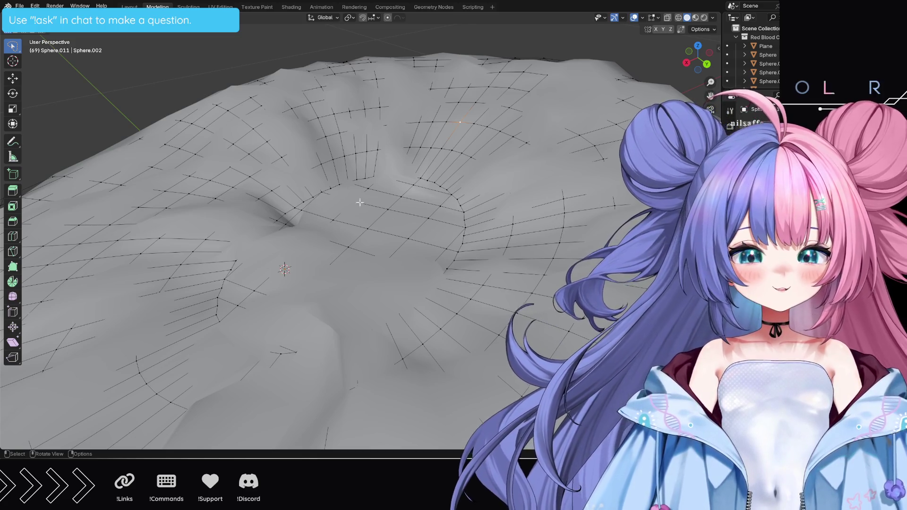
key("ctrl+Page_Up")
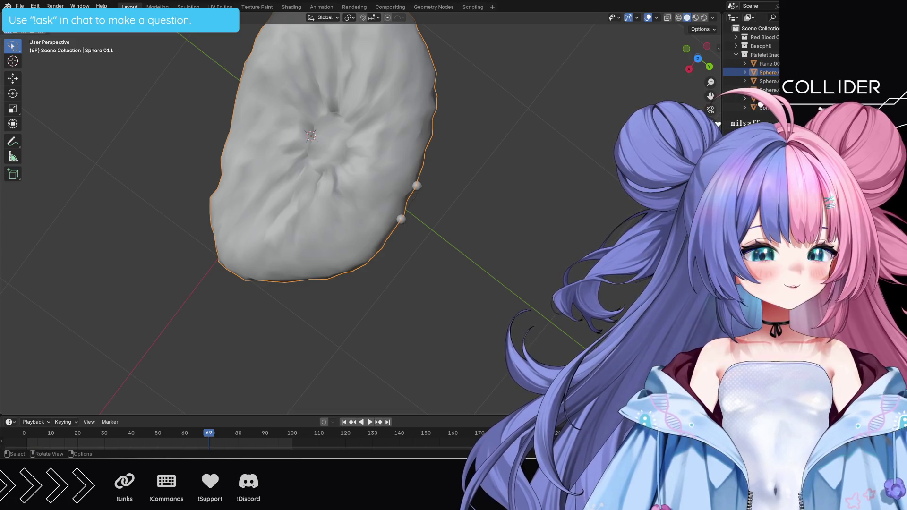
Step: Replay the deforming cell, stop back at frame 69, and return to the Modeling workspace
key("space")
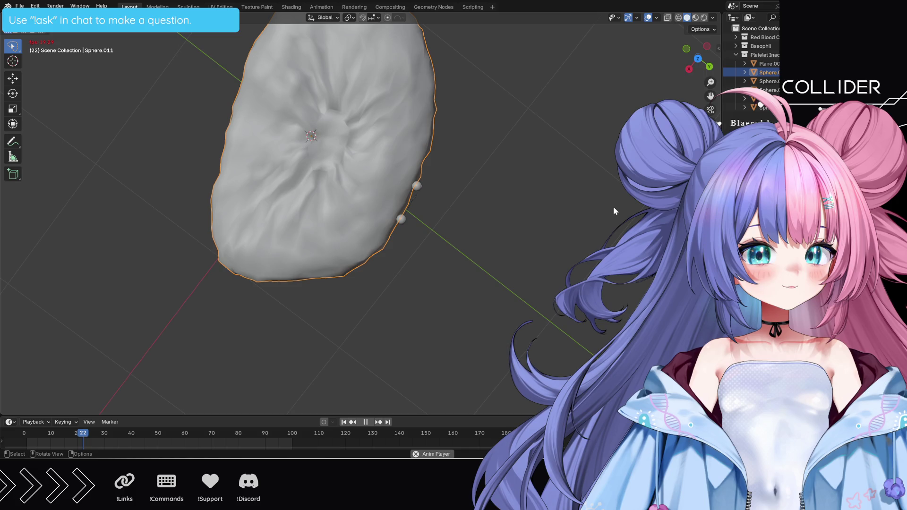
key("Escape")
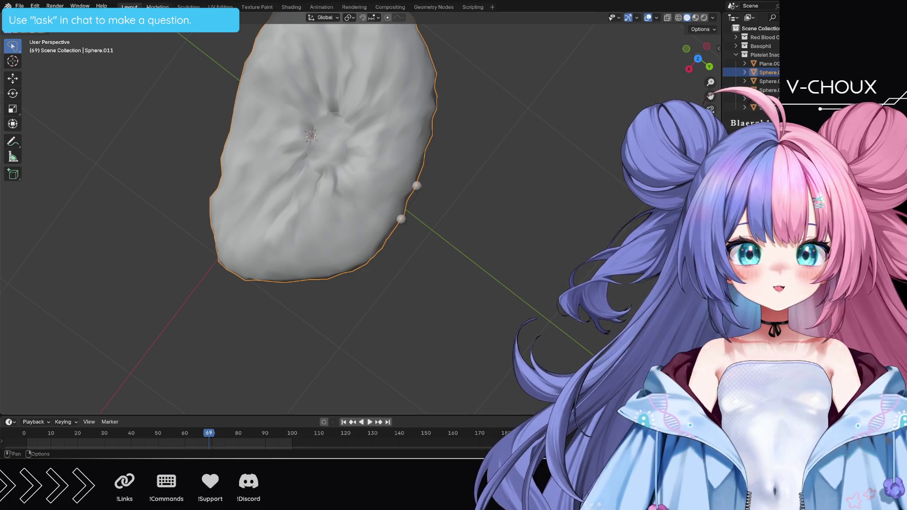
left_click(157, 7)
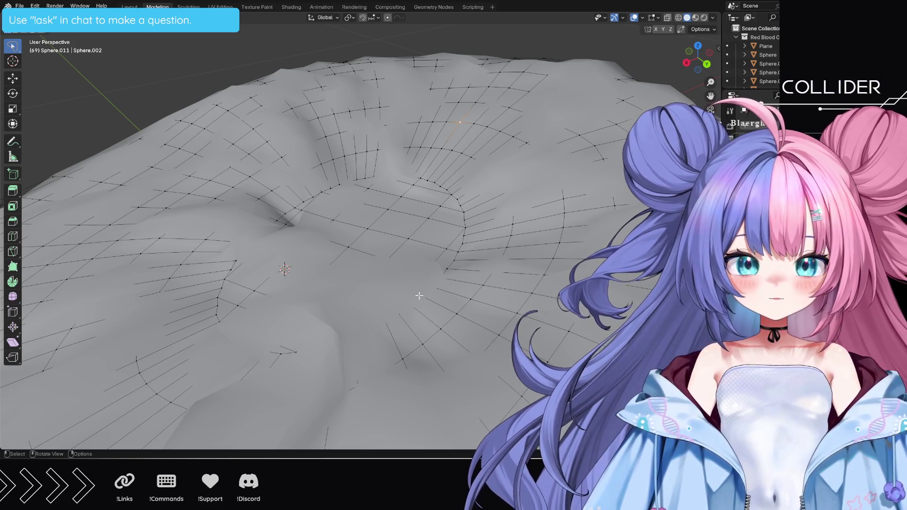
Step: Orbit the view to look straight down into the cell's smooth central dimple
mouse_move(419, 293)
middle_mouse_down()
mouse_move(453, 310)
mouse_move(448, 333)
mouse_move(440, 321)
middle_mouse_up()
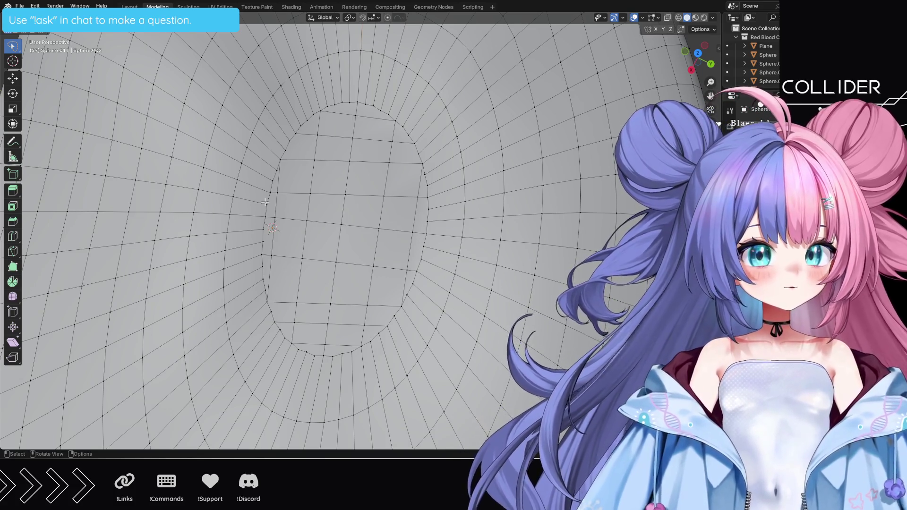
Step: Slide the vertices on the right side of the inner rim along their edges
mouse_move(331, 257)
middle_mouse_down()
mouse_move(355, 233)
mouse_move(338, 231)
middle_mouse_up()
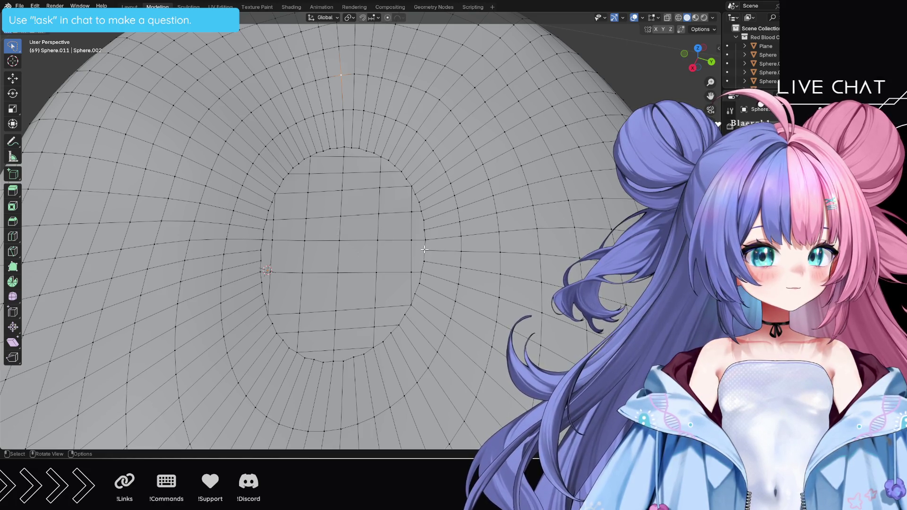
scroll(425, 251, "up", 3)
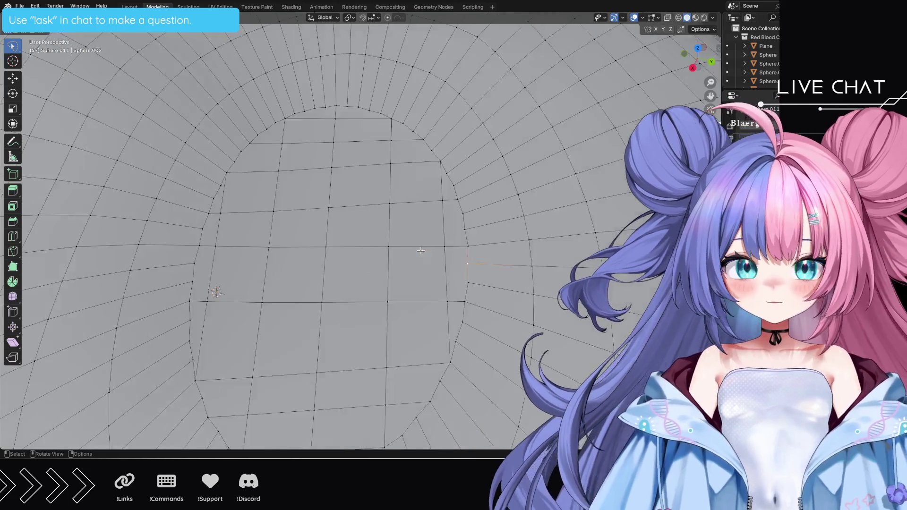
key("g")
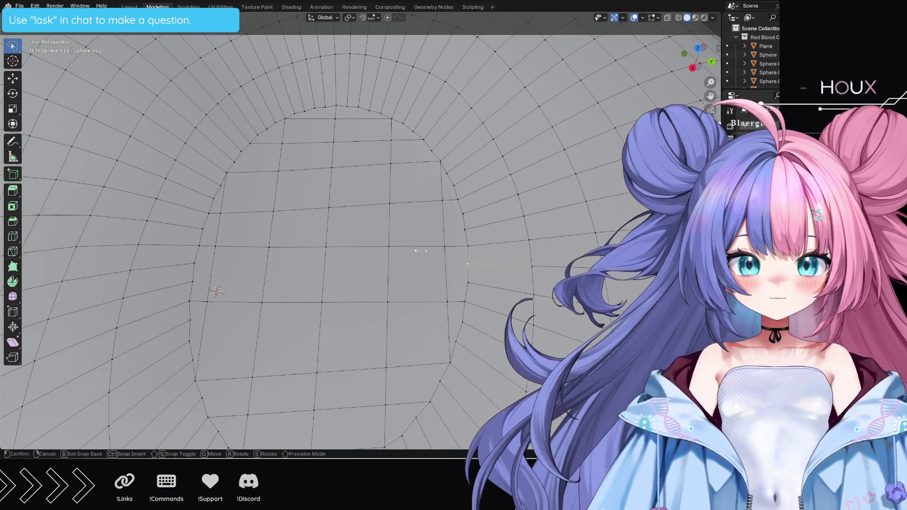
left_click(465, 232)
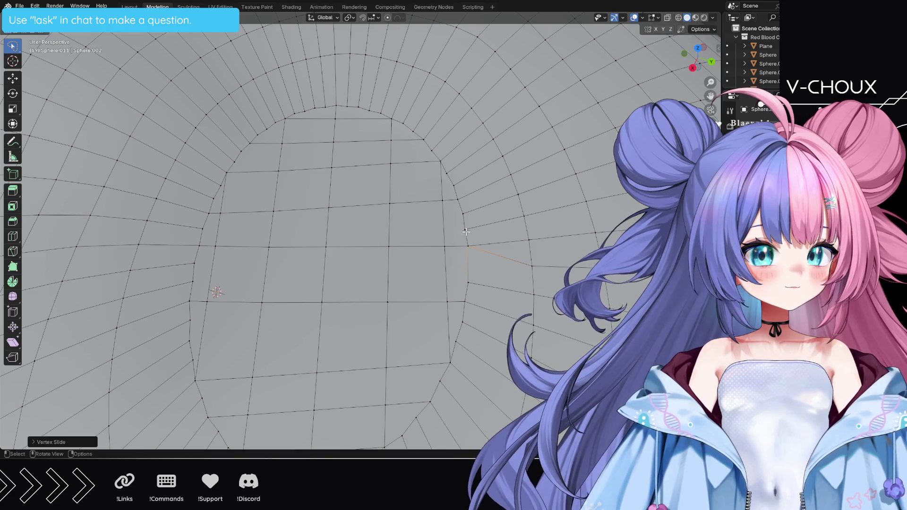
key("g")
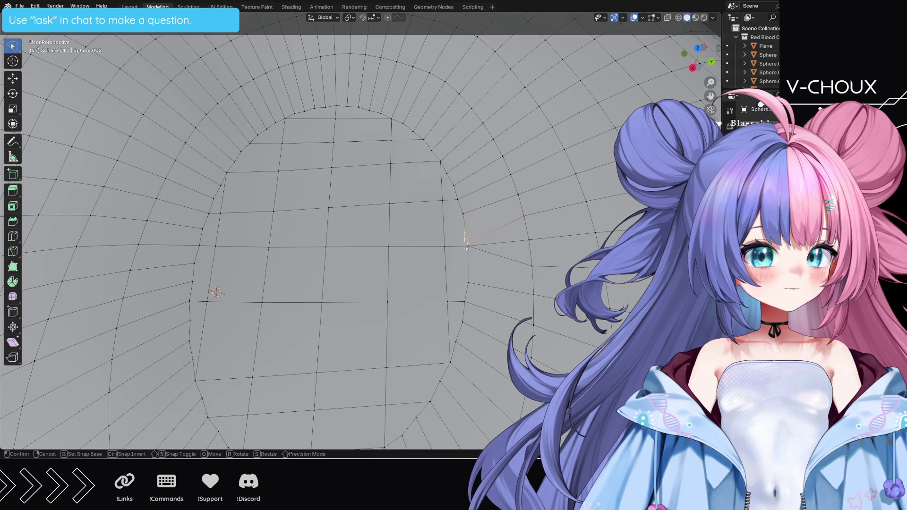
left_click(465, 247)
left_click(460, 214)
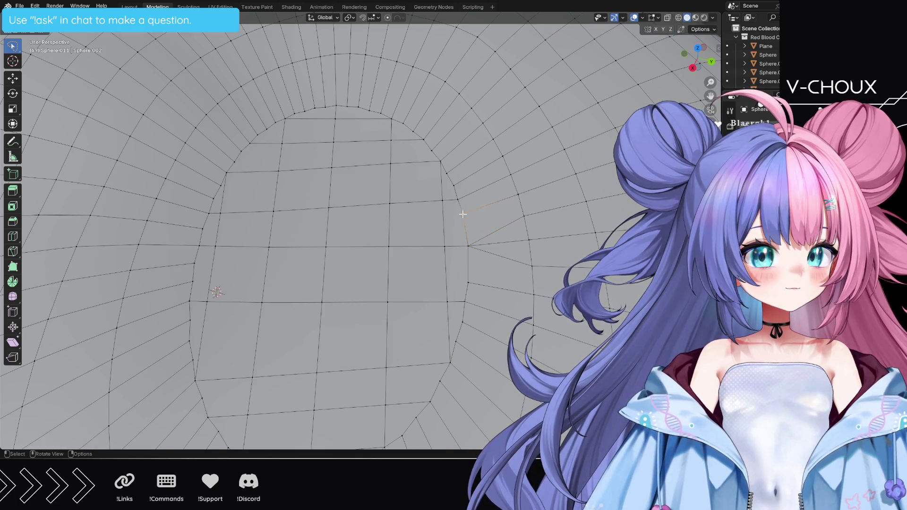
key("g")
left_click(458, 202)
Step: Slide the higher rim vertices into line, turning on snapping along the way
left_click(457, 184)
key("g")
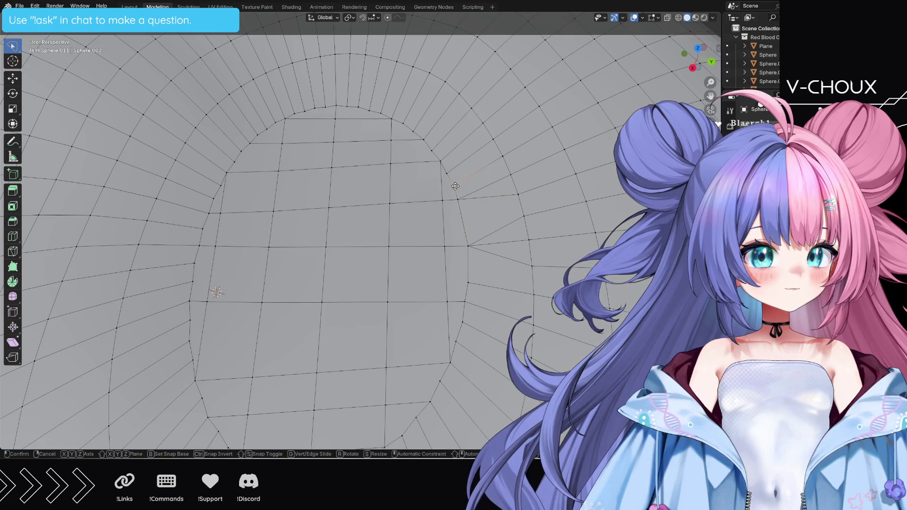
left_click(456, 197)
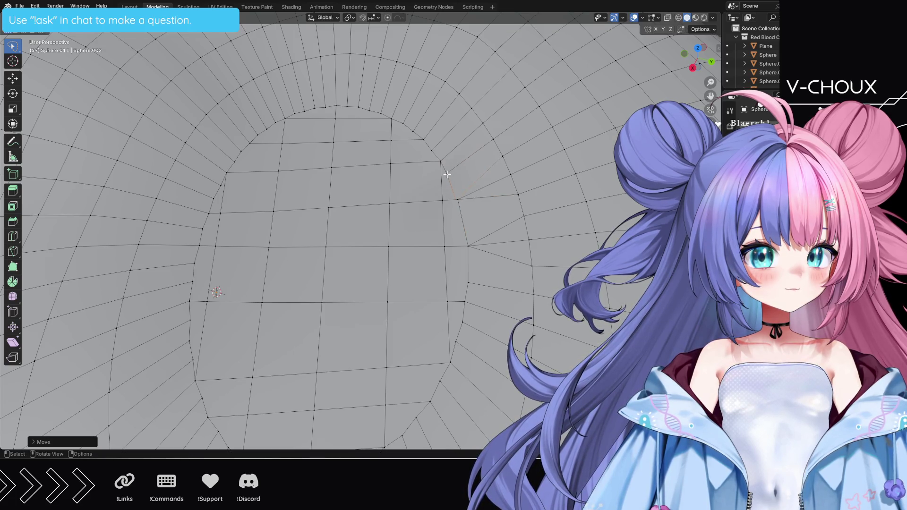
key("g")
key("g")
left_click(441, 161)
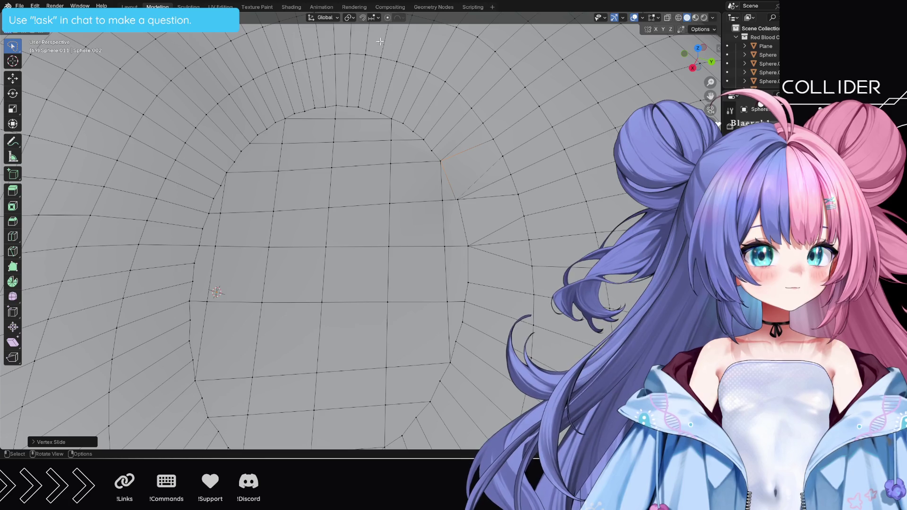
left_click(362, 18)
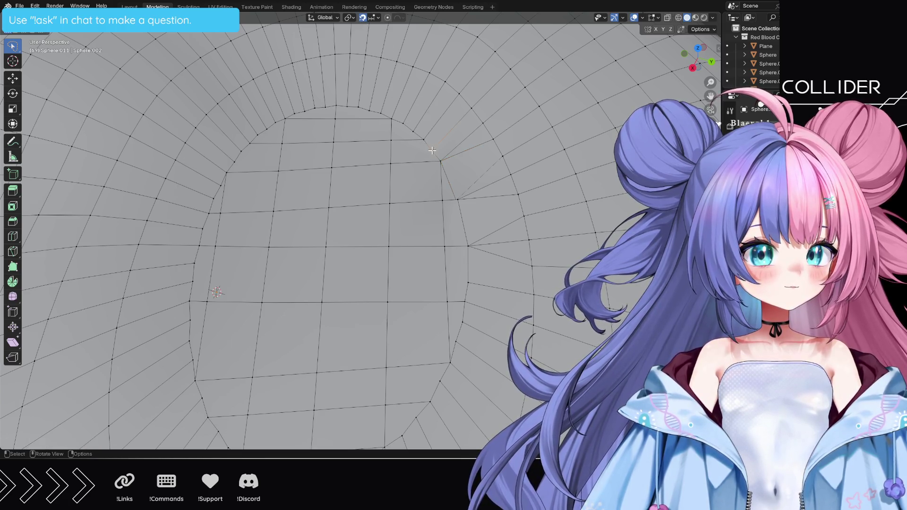
key("g")
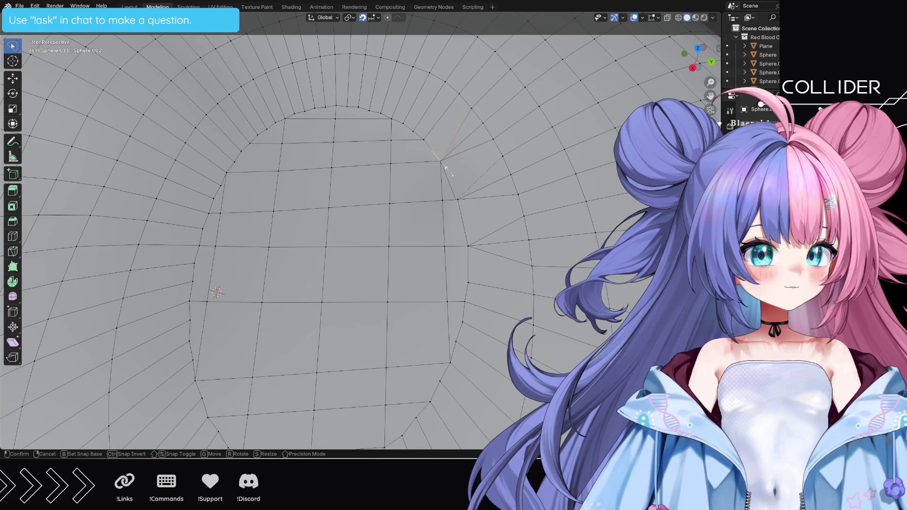
left_click(446, 168)
Step: Slide the next top-rim vertex along its edge until the loop spacing is even
scroll(428, 141, "up", 1)
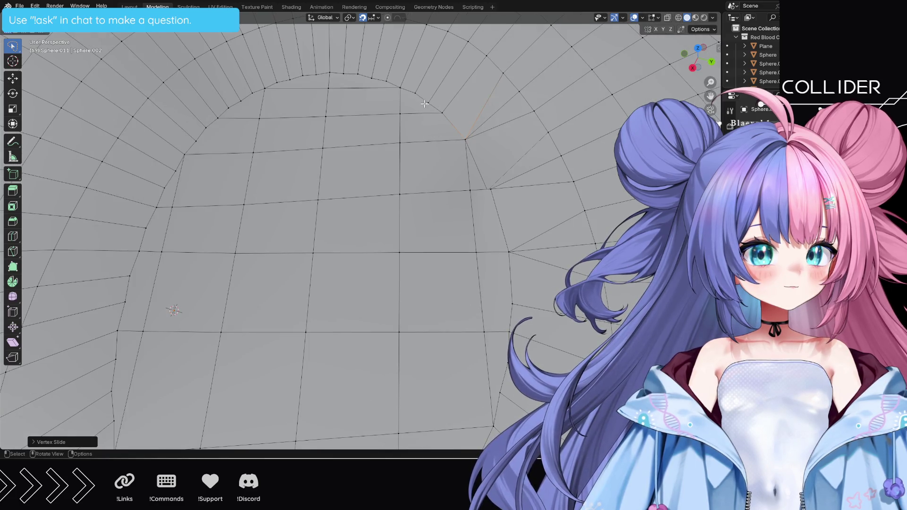
key("g")
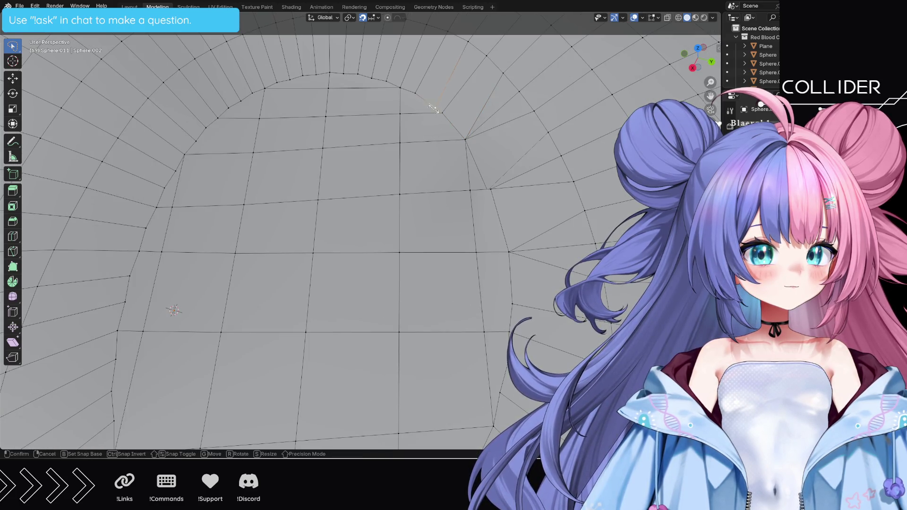
left_click(438, 112)
key("g")
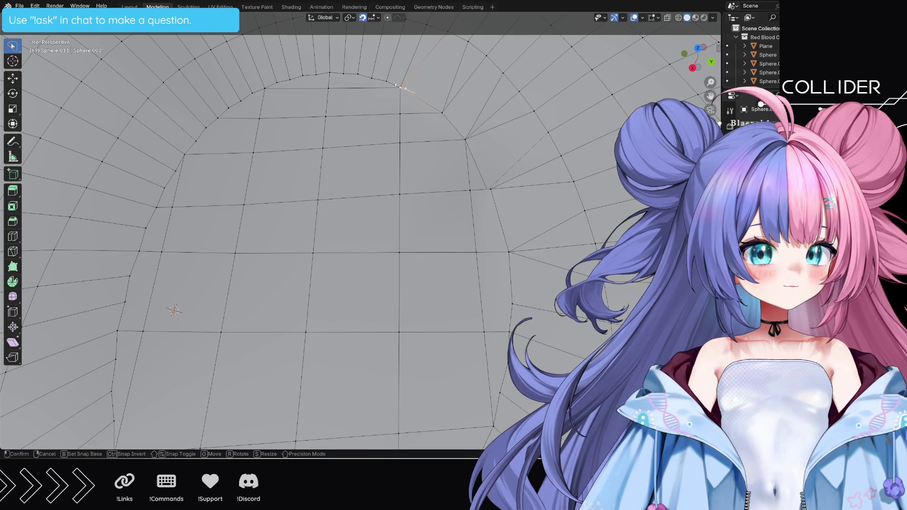
left_click(399, 86)
key("g")
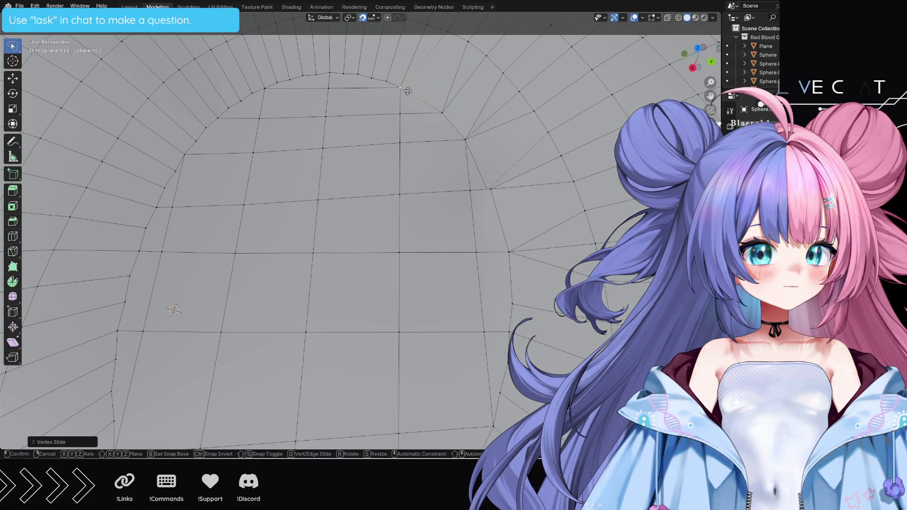
key("g")
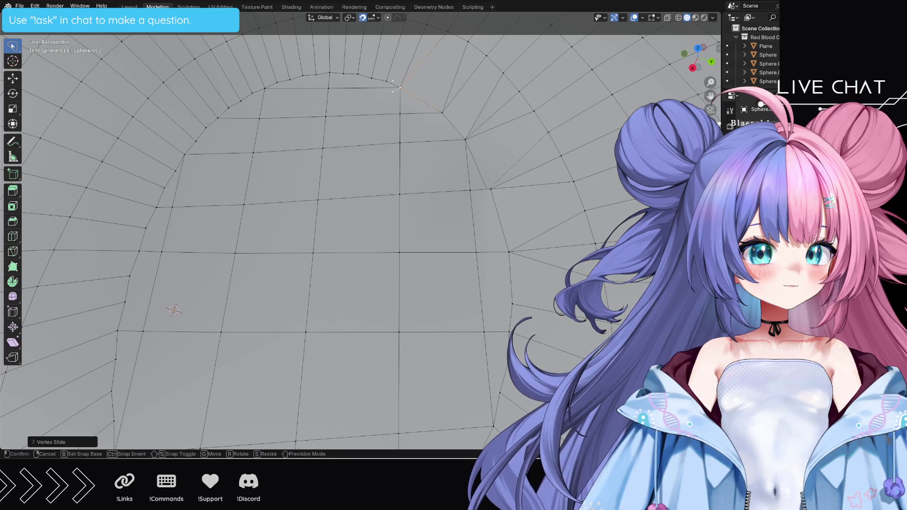
left_click(392, 87)
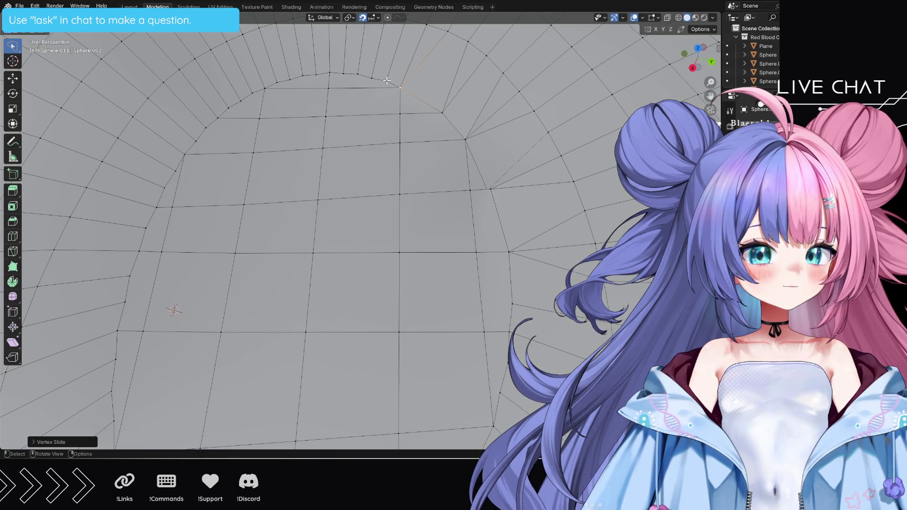
key("g")
left_click(391, 87)
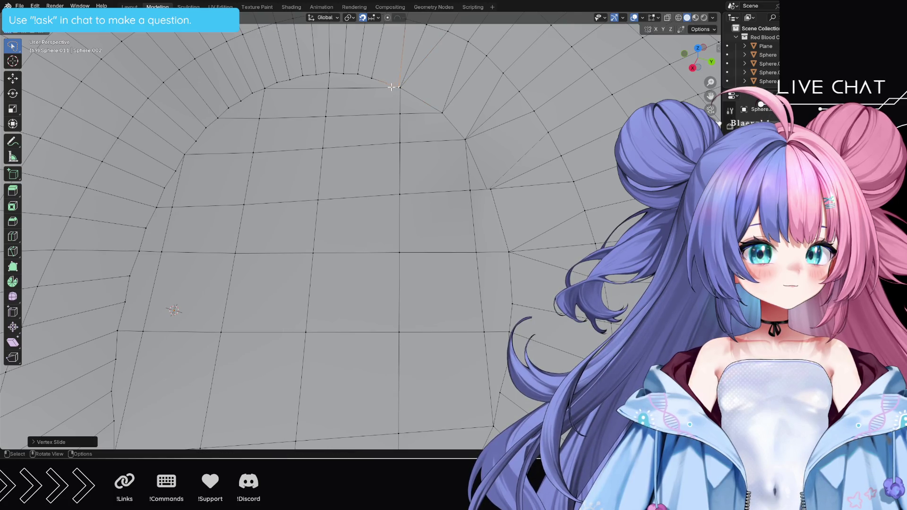
Step: Slide one more top-rim vertex into place and open the snapping options
left_click(343, 72)
key("g")
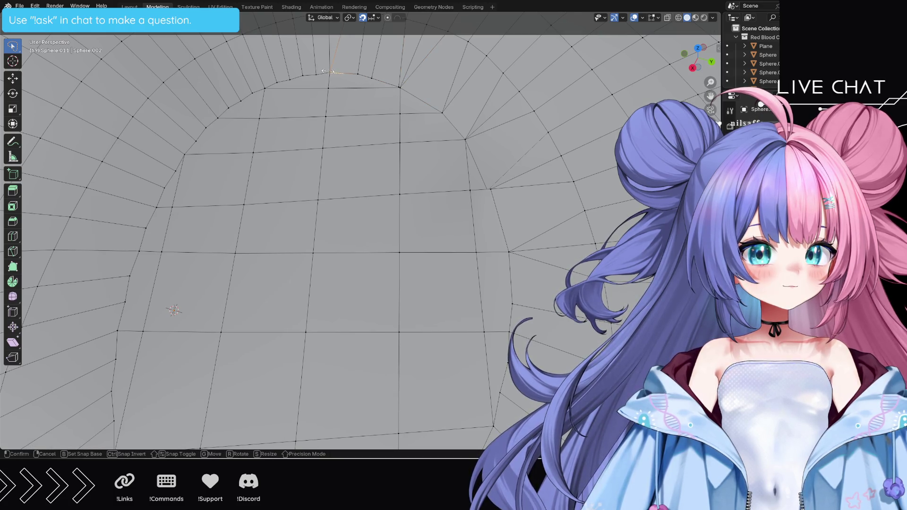
left_click(341, 71)
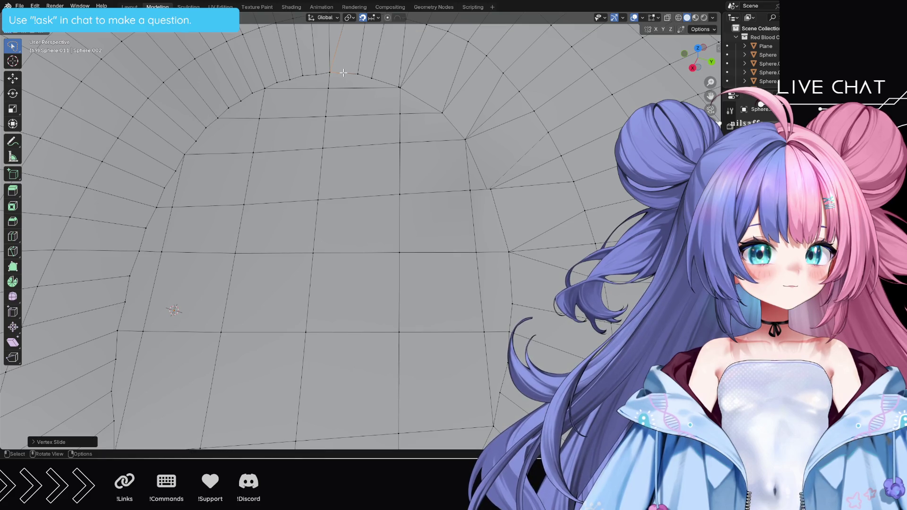
left_click(378, 18)
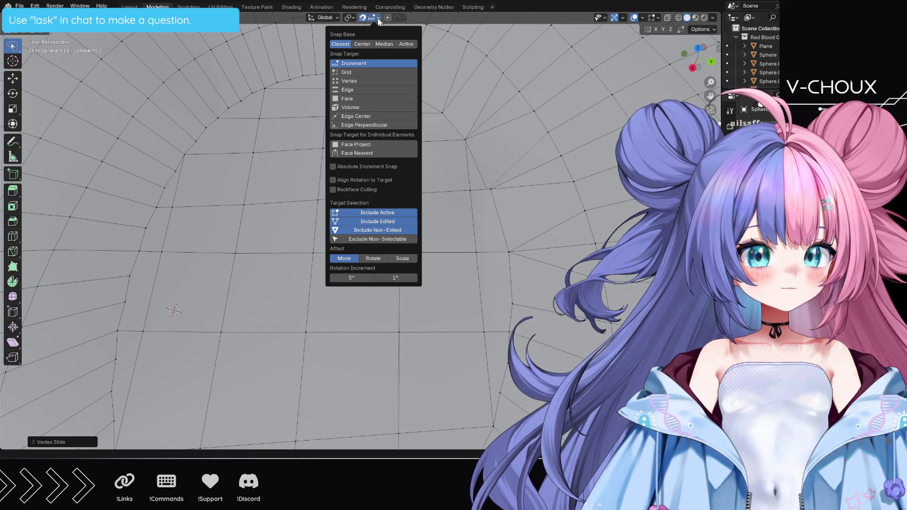
Step: Close the snapping options popover
left_click(379, 18)
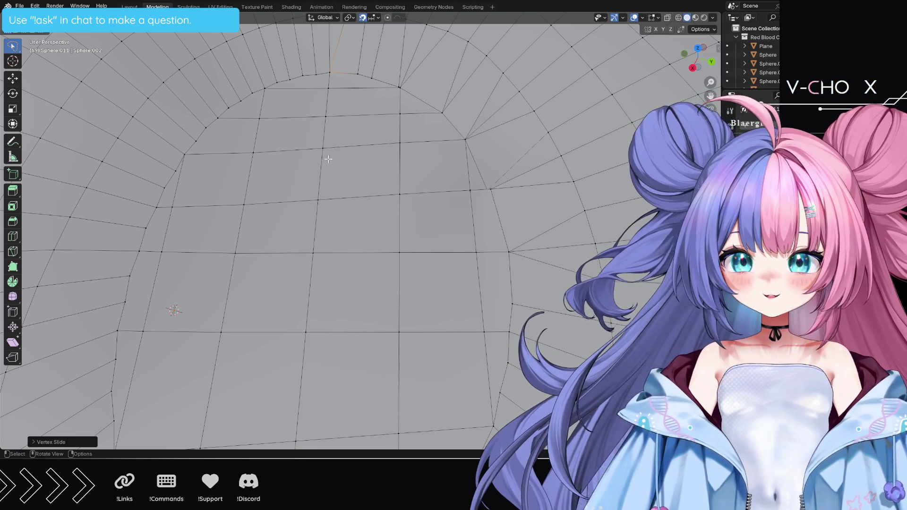
Step: Zoom in and slide a top rim vertex along its edge into place
scroll(397, 84, "up", 2)
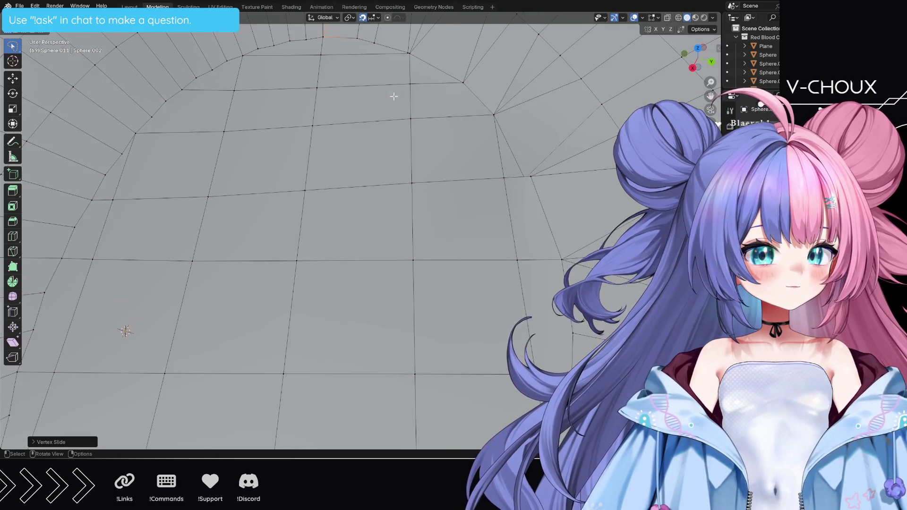
mouse_move(396, 92)
middle_mouse_down("shift")
mouse_move(409, 162)
mouse_move(398, 180)
middle_mouse_up("shift")
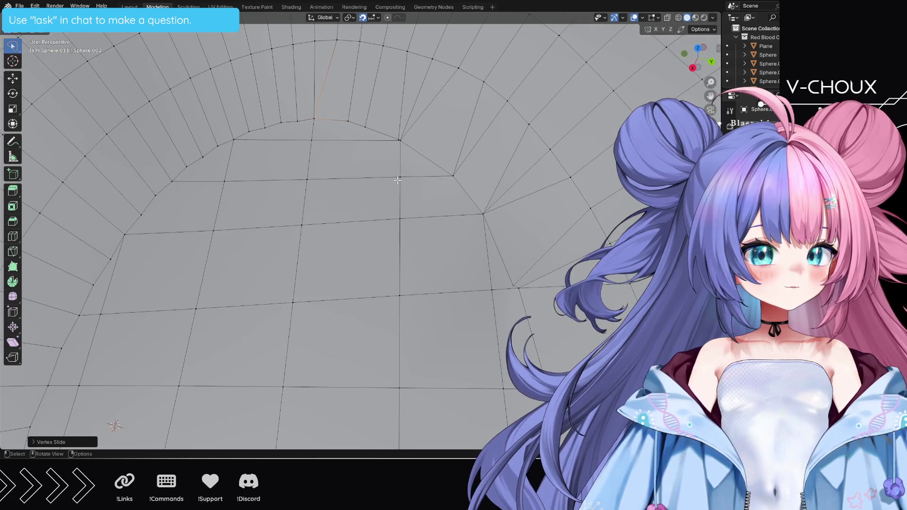
left_click(400, 140)
key("g")
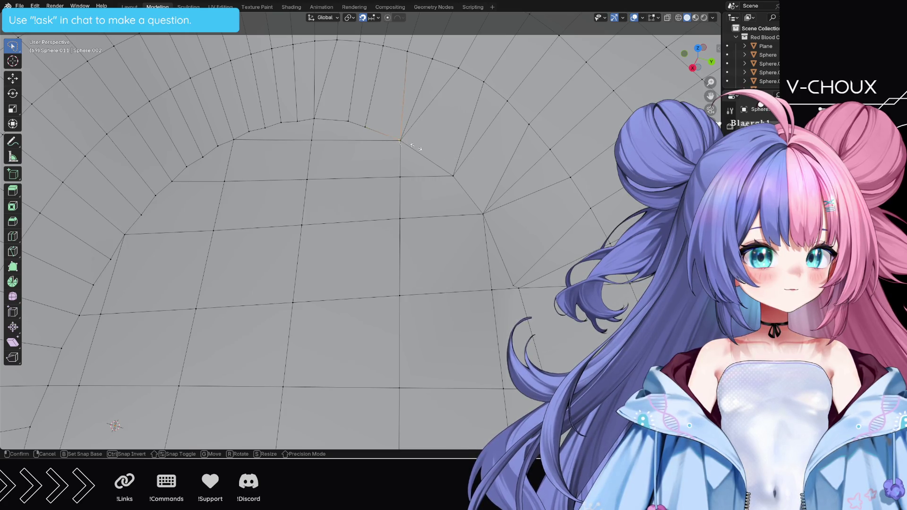
left_click(416, 148)
key("g")
key("g")
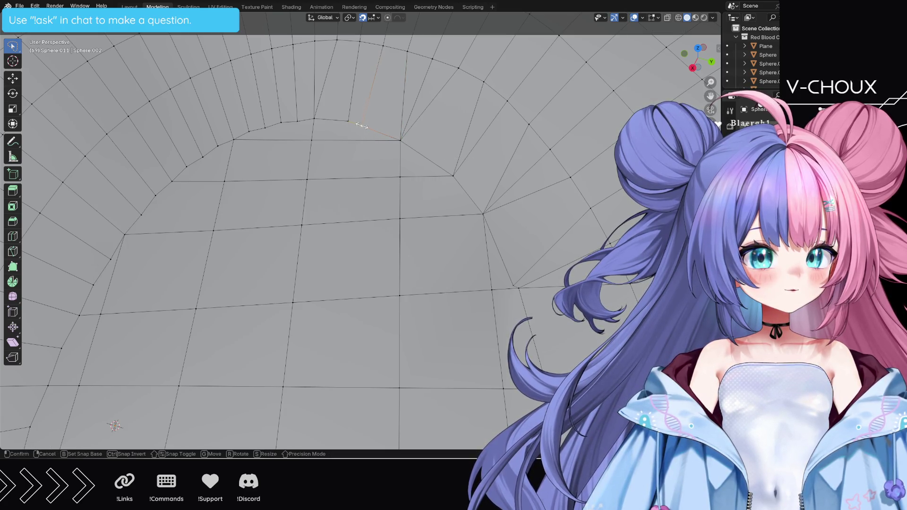
left_click(348, 125)
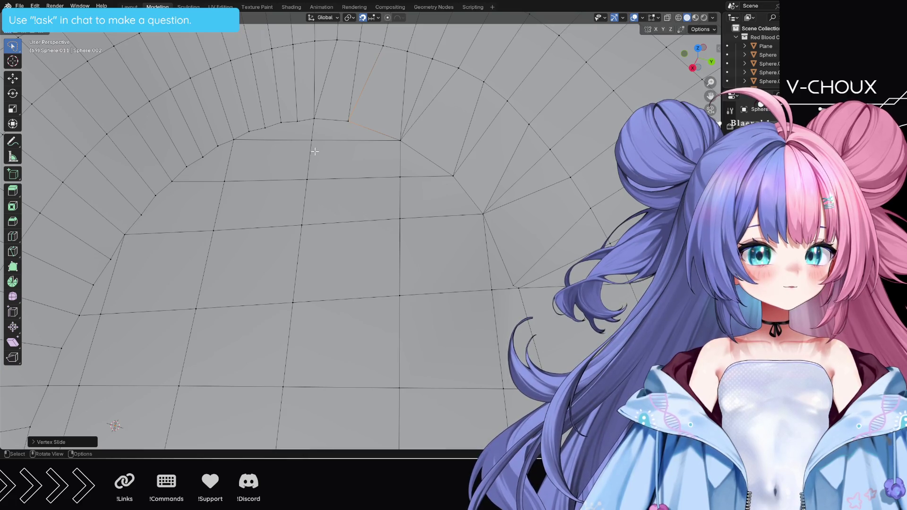
Step: Slide the neighbouring vertices along the rim's upper left into even spacing
left_click(313, 118)
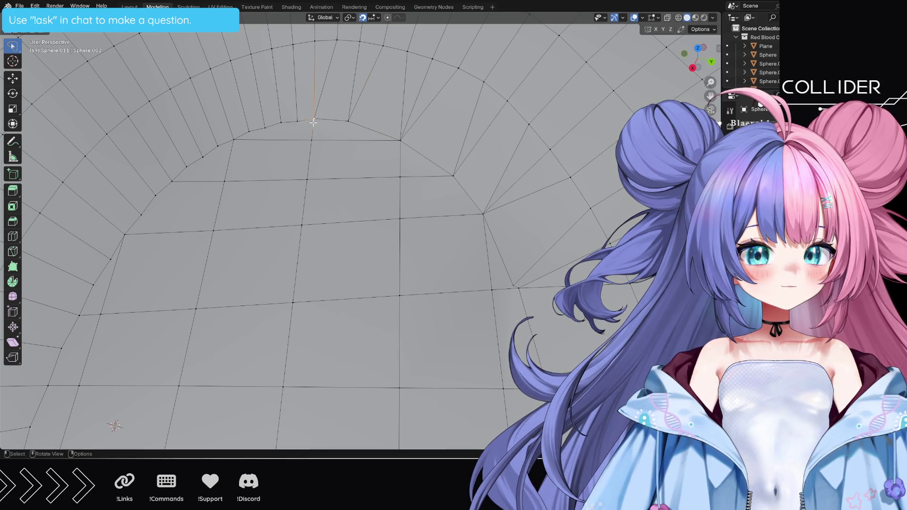
left_click(297, 121)
key("g")
key("g")
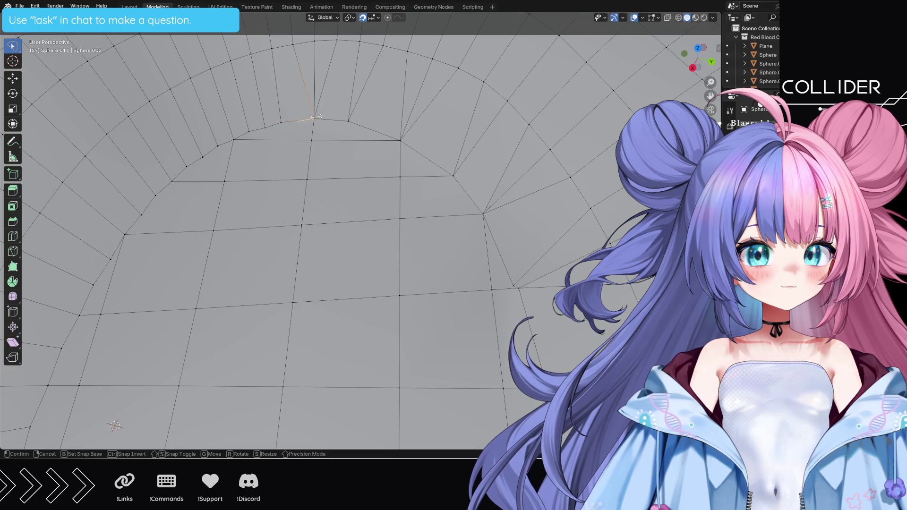
left_click(306, 116)
left_click(248, 132)
key("g")
key("g")
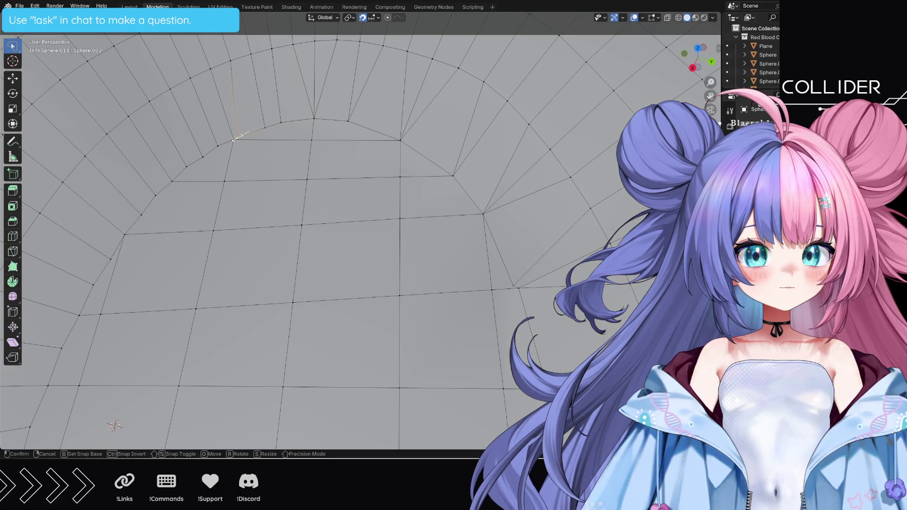
left_click(227, 143)
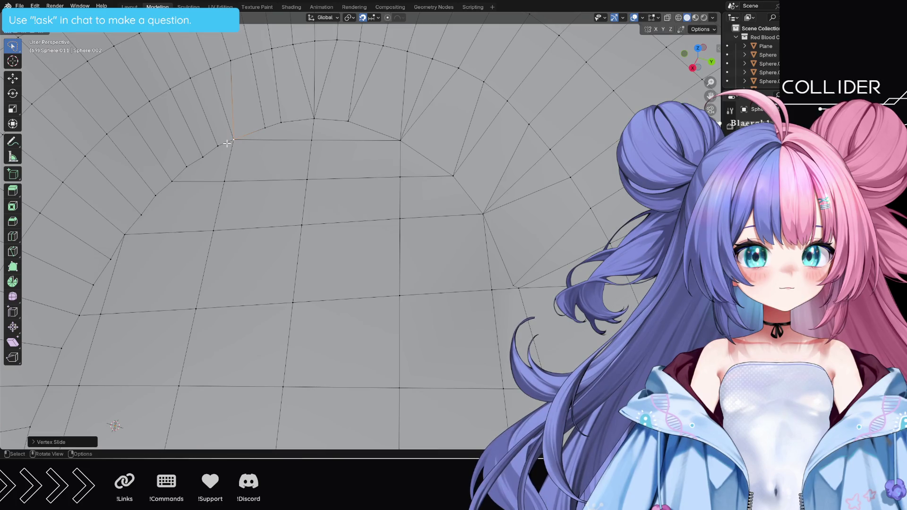
key("g")
key("g")
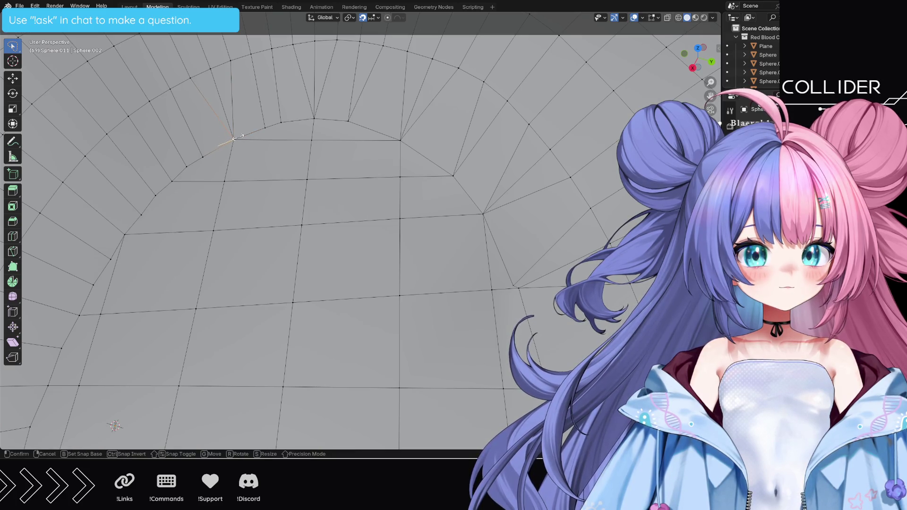
left_click(235, 137)
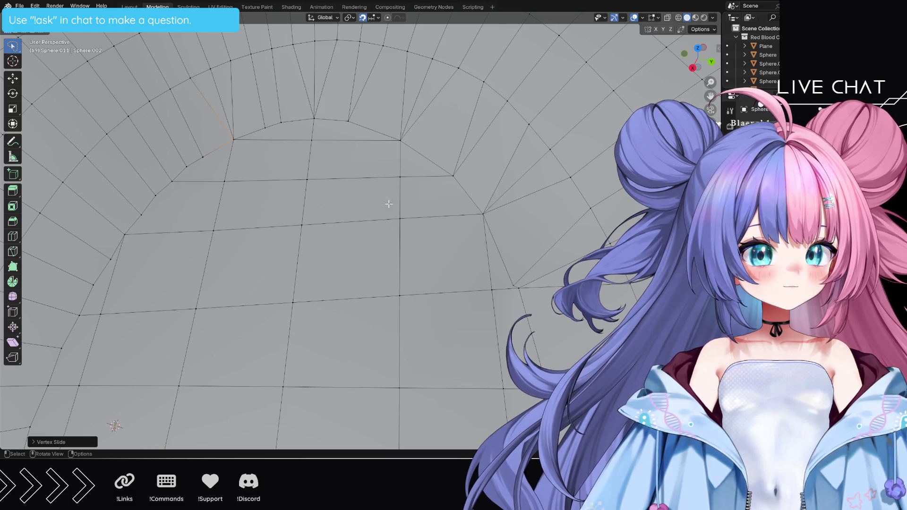
Step: Slide a vertex on the rim's lower right along its edge
left_click(512, 285)
key("g")
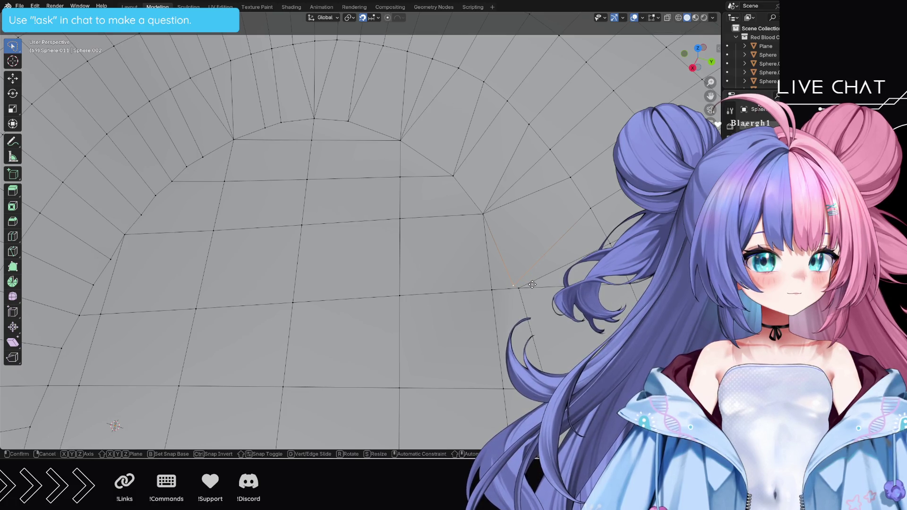
left_click(532, 285)
key("g")
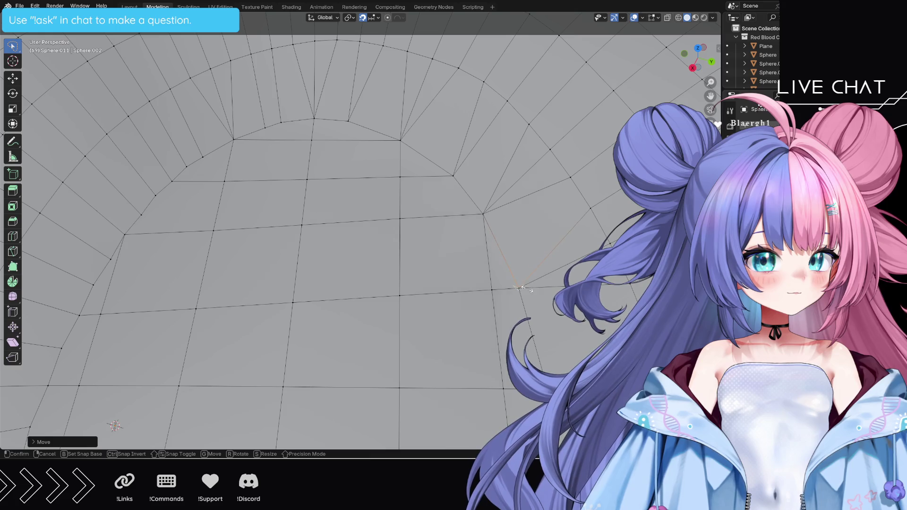
key("g")
left_click(554, 297)
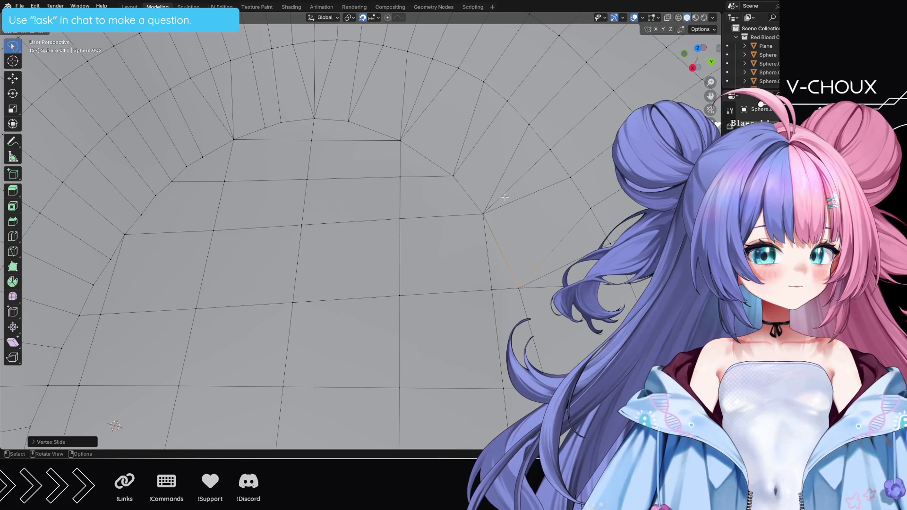
Step: Zoom out and preview the noise deformation animation, then view the whole cell from low
scroll(545, 257, "down", 3)
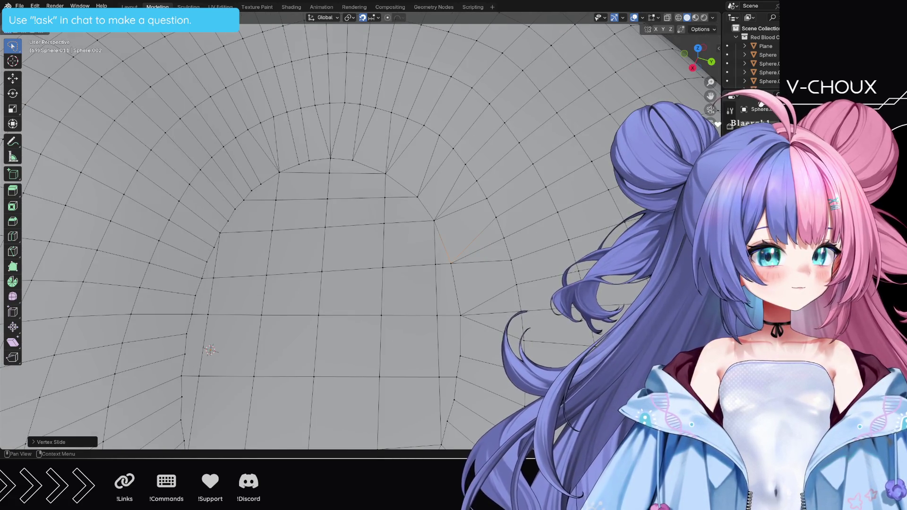
key("space")
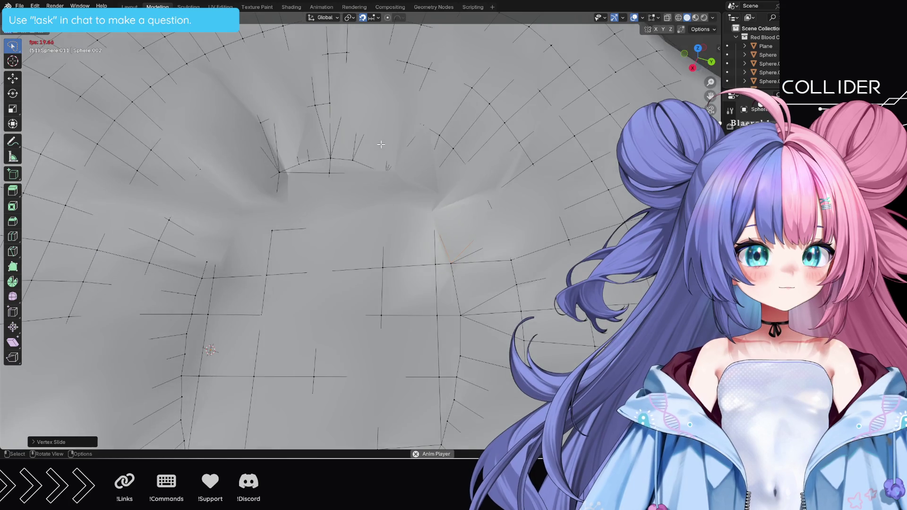
key("space")
mouse_move(381, 144)
middle_mouse_down()
mouse_move(515, 183)
mouse_move(523, 203)
mouse_move(569, 227)
mouse_move(580, 197)
middle_mouse_up()
Step: Play the animation and look around the deforming cell and the other sphere mesh
left_click(698, 58)
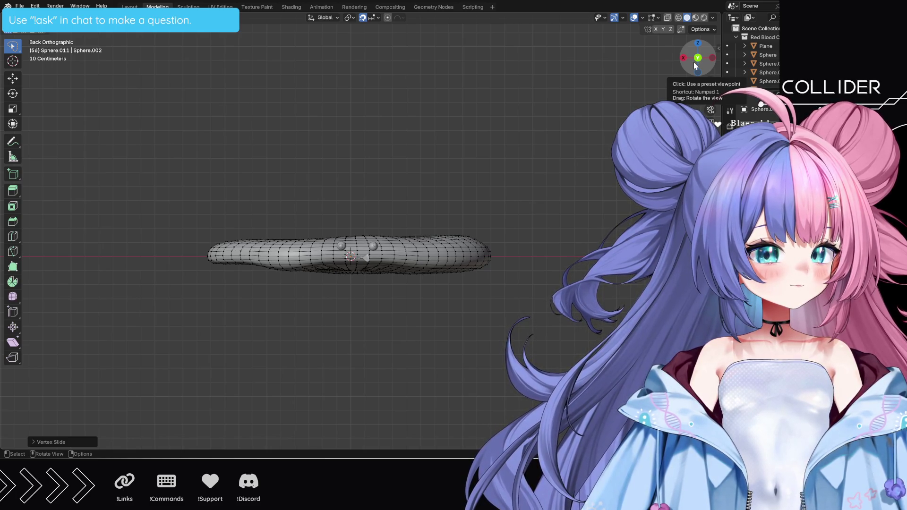
mouse_move(696, 66)
left_mouse_down()
mouse_move(652, 93)
mouse_move(297, 206)
mouse_move(317, 246)
mouse_move(178, 210)
mouse_move(234, 211)
mouse_move(152, 193)
left_mouse_up()
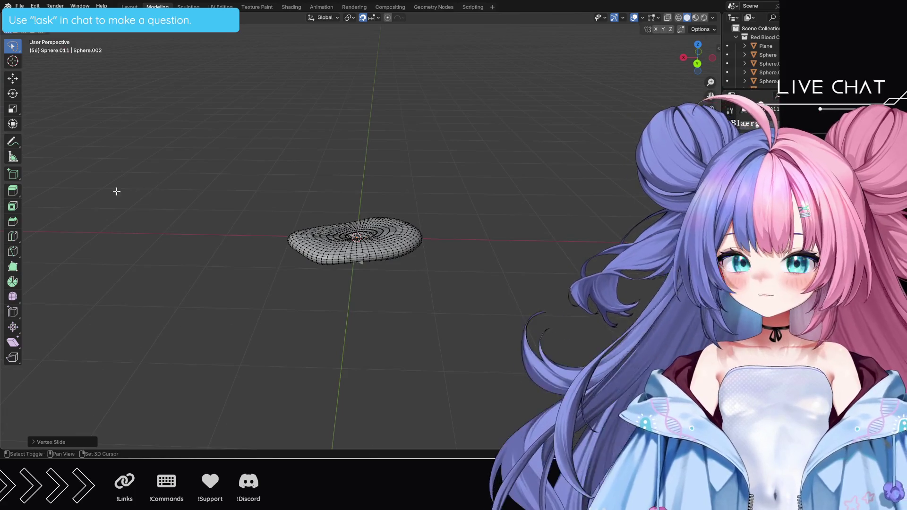
mouse_move(115, 193)
middle_mouse_down("shift")
mouse_move(500, 233)
mouse_move(501, 240)
middle_mouse_up("shift")
mouse_move(245, 241)
middle_mouse_down("shift")
mouse_move(466, 227)
mouse_move(321, 228)
mouse_move(338, 194)
mouse_move(422, 209)
mouse_move(420, 217)
middle_mouse_up("shift")
key("space")
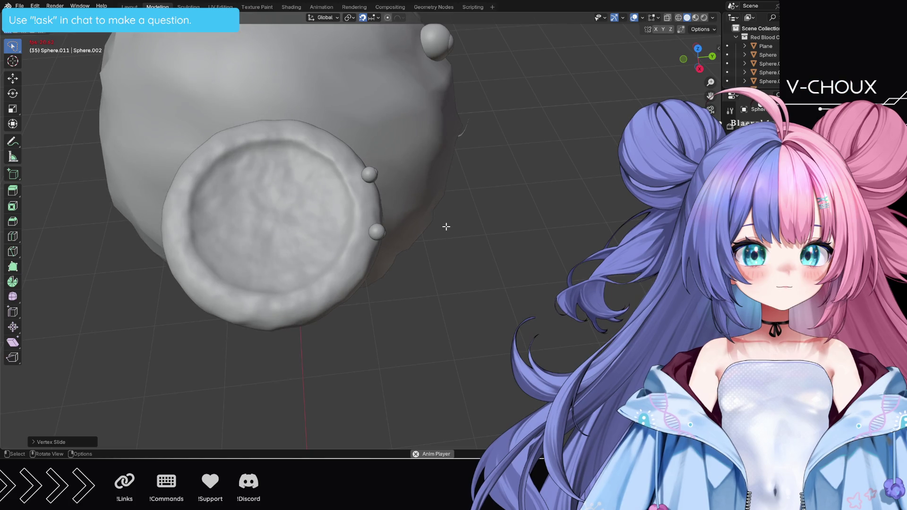
mouse_move(534, 234)
middle_mouse_down()
mouse_move(429, 223)
mouse_move(488, 217)
mouse_move(462, 239)
mouse_move(307, 226)
mouse_move(479, 219)
mouse_move(357, 214)
mouse_move(453, 224)
mouse_move(551, 257)
mouse_move(473, 253)
mouse_move(547, 294)
mouse_move(551, 303)
mouse_move(522, 313)
mouse_move(549, 297)
mouse_move(496, 253)
mouse_move(530, 279)
mouse_move(508, 249)
mouse_move(538, 279)
mouse_move(530, 233)
mouse_move(486, 229)
mouse_move(506, 292)
middle_mouse_up()
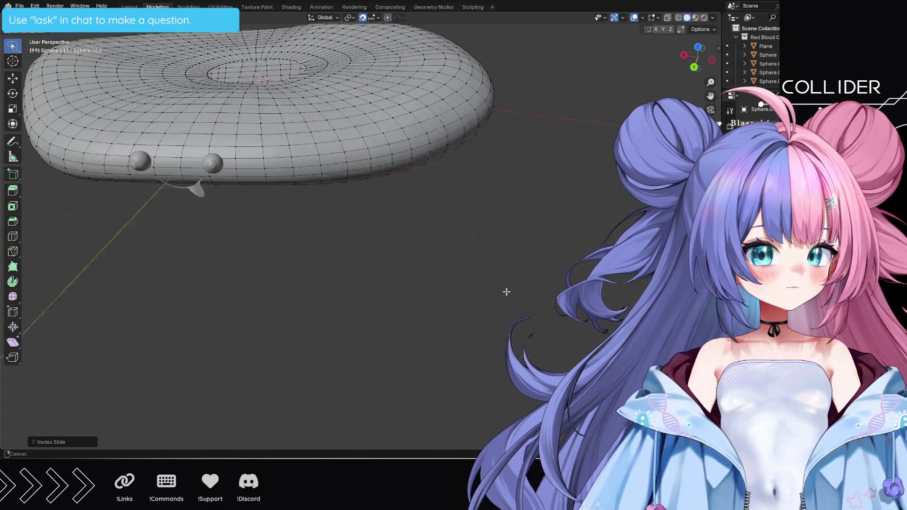
Step: In Back view, box-select the lower half of the flattened cell mesh
left_click(694, 67)
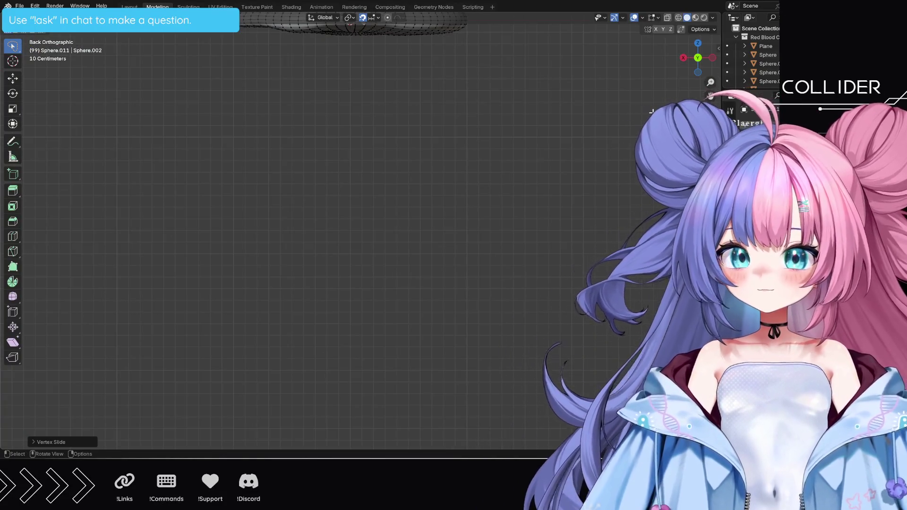
mouse_move(543, 117)
middle_mouse_down("shift")
mouse_move(553, 184)
mouse_move(612, 87)
middle_mouse_up("shift")
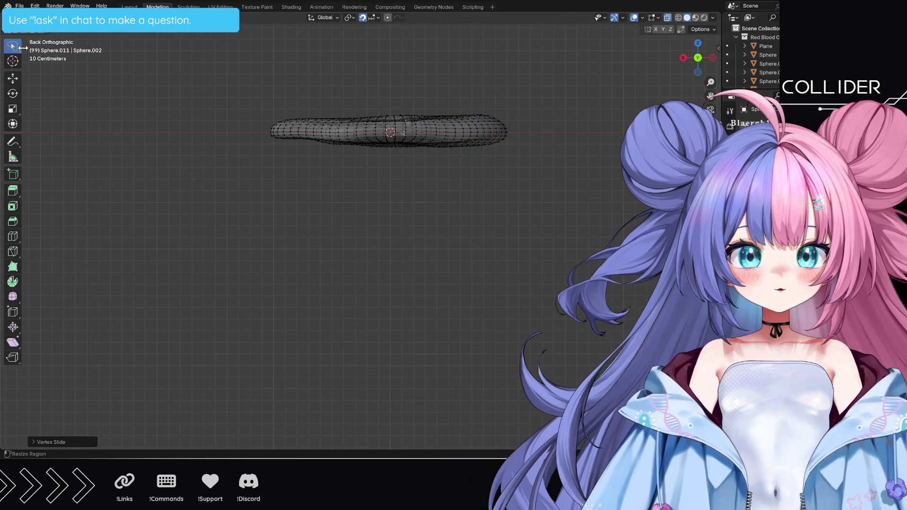
left_click_drag(13, 46, 46, 67)
mouse_move(572, 230)
left_mouse_down()
mouse_move(313, 198)
mouse_move(180, 129)
left_mouse_up()
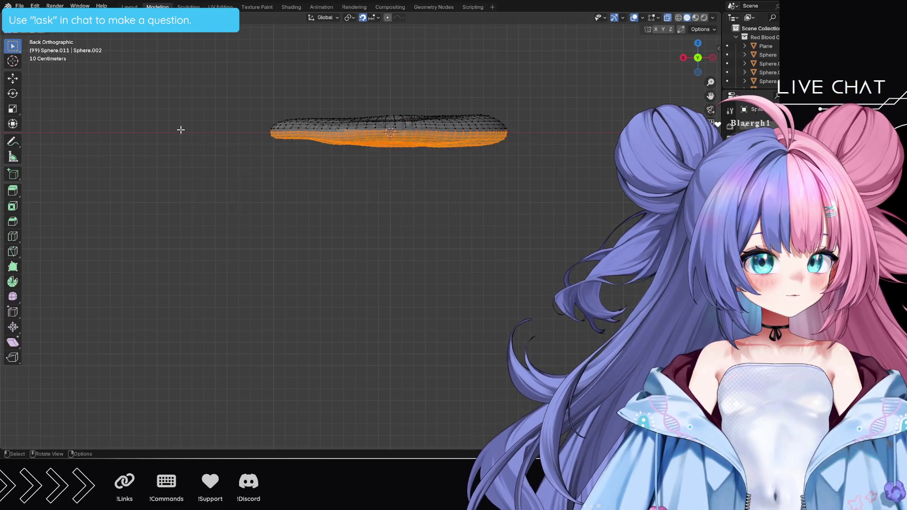
Step: Hide the selected lower half with H and look down into the cell's inner ring
key("h")
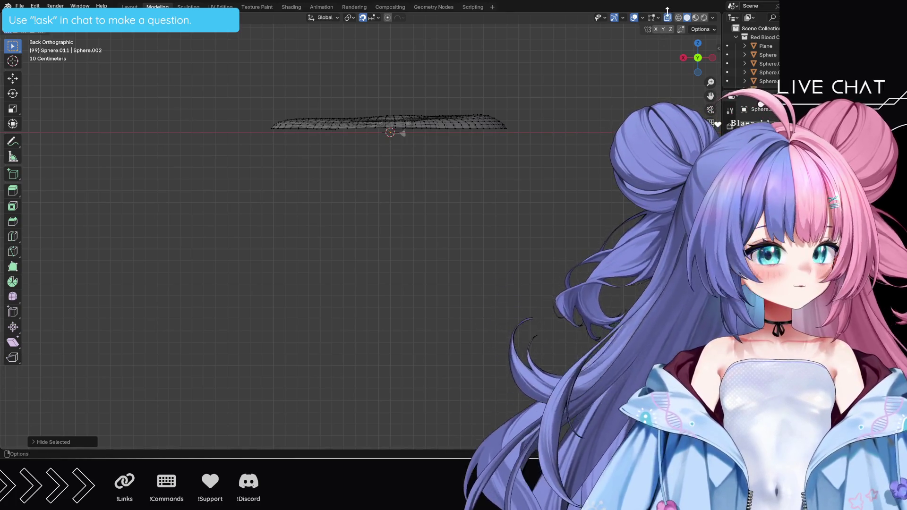
mouse_move(416, 180)
middle_mouse_down()
mouse_move(376, 252)
mouse_move(393, 283)
mouse_move(387, 302)
mouse_move(420, 271)
middle_mouse_up()
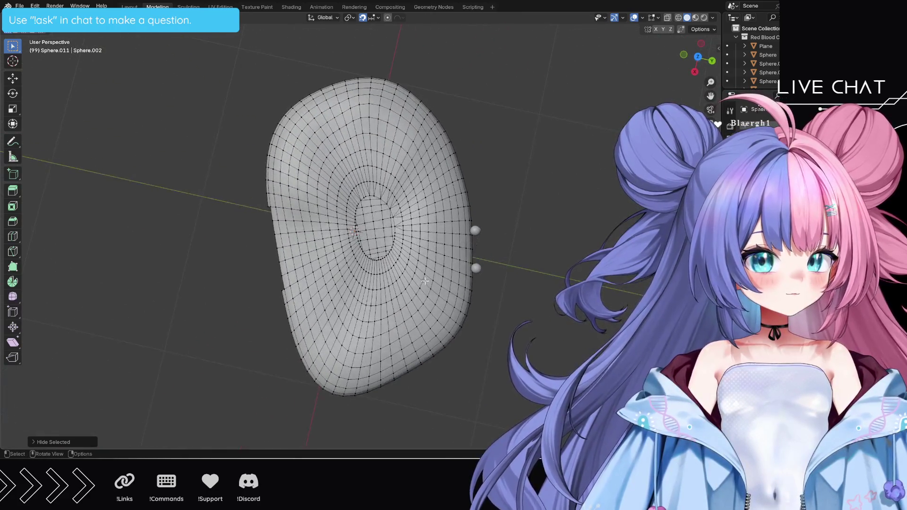
scroll(494, 264, "up", 7)
mouse_move(501, 244)
middle_mouse_down()
mouse_move(487, 244)
mouse_move(502, 203)
mouse_move(505, 215)
middle_mouse_up()
scroll(488, 244, "up", 2)
scroll(488, 244, "up", 3)
scroll(510, 216, "down", 3)
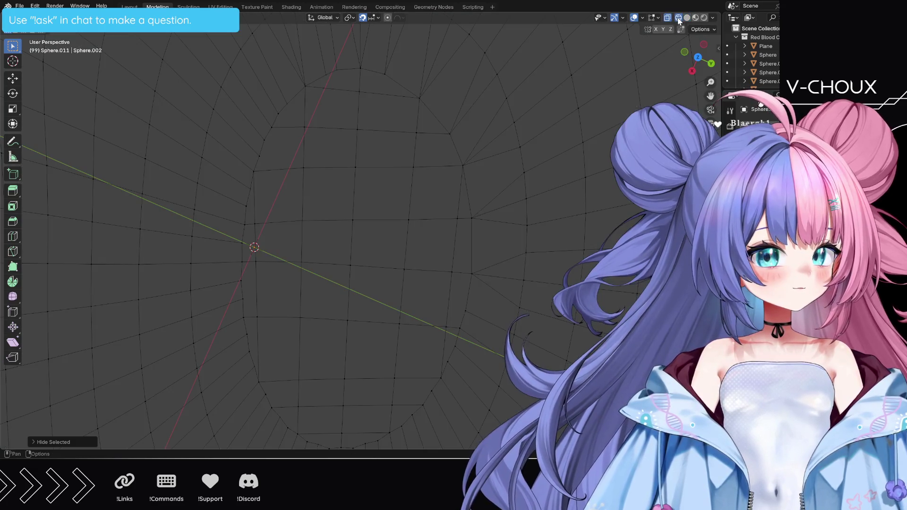
Step: With X-ray on, merge by distance the doubled vertices at the top of the opening
left_click(678, 18)
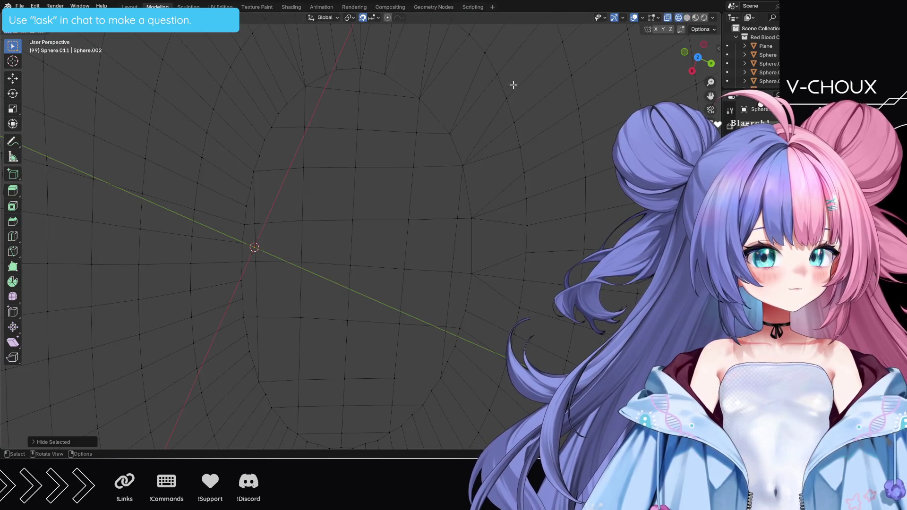
left_click(360, 66)
key("m")
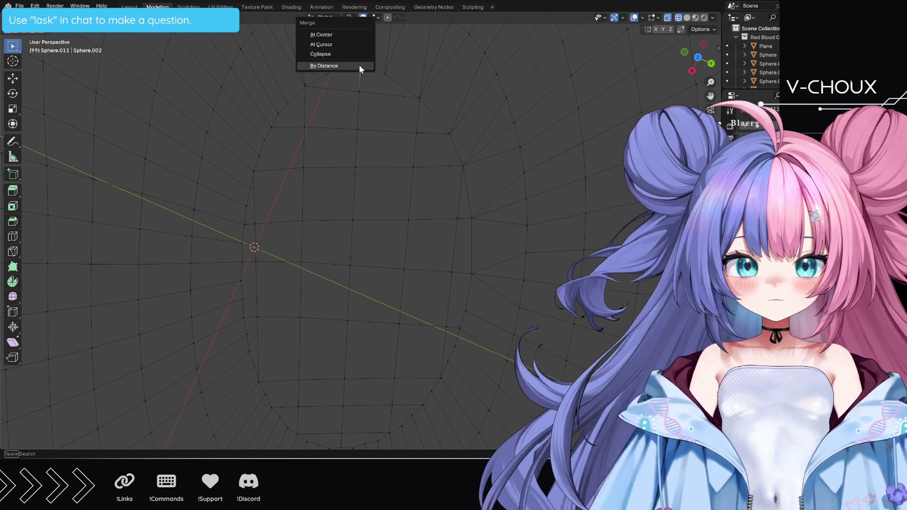
left_click(359, 65)
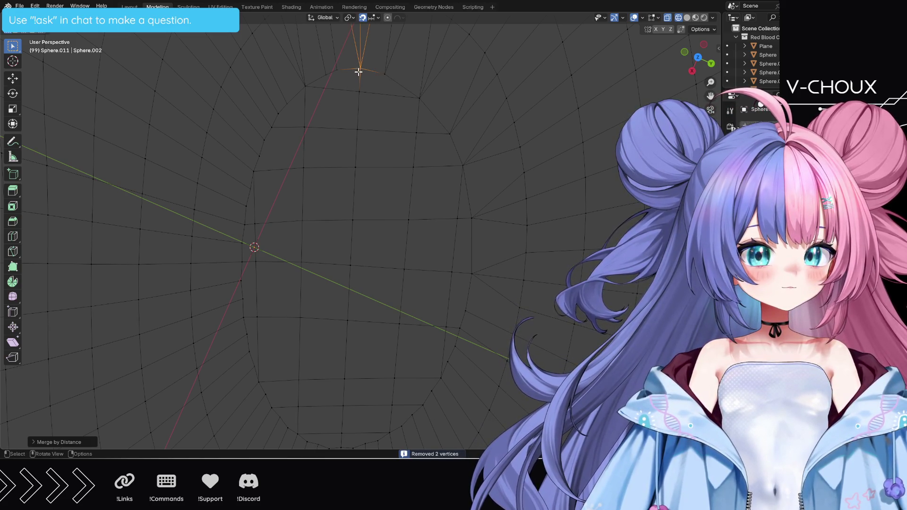
left_click(304, 86)
key("m")
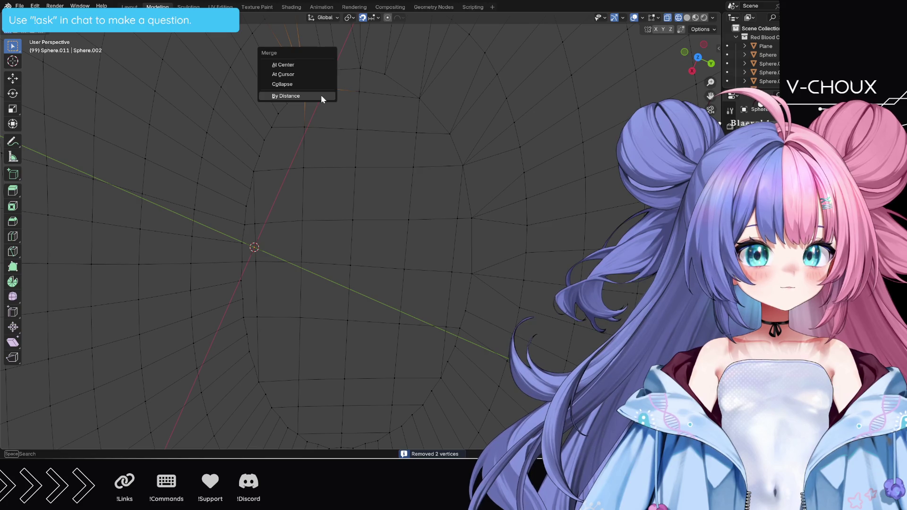
left_click(321, 95)
key("m")
left_click(394, 81)
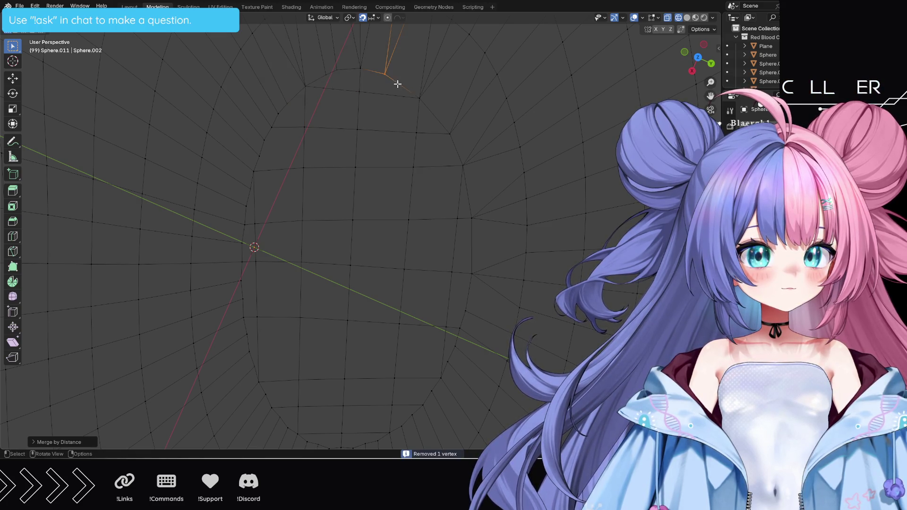
Step: Merge by distance the doubled vertices down the right side of the opening
left_click(418, 98)
key("m")
left_click(428, 107)
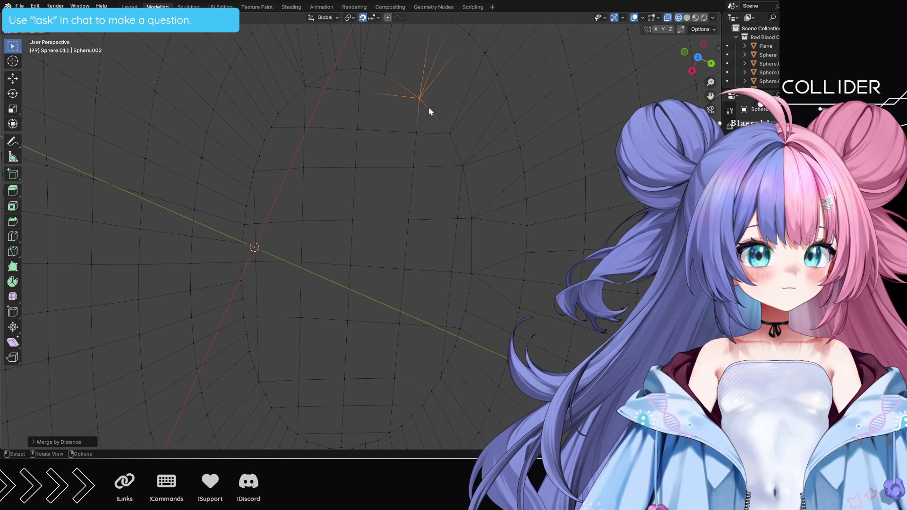
left_click(450, 134)
key("m")
left_click(456, 140)
key("m")
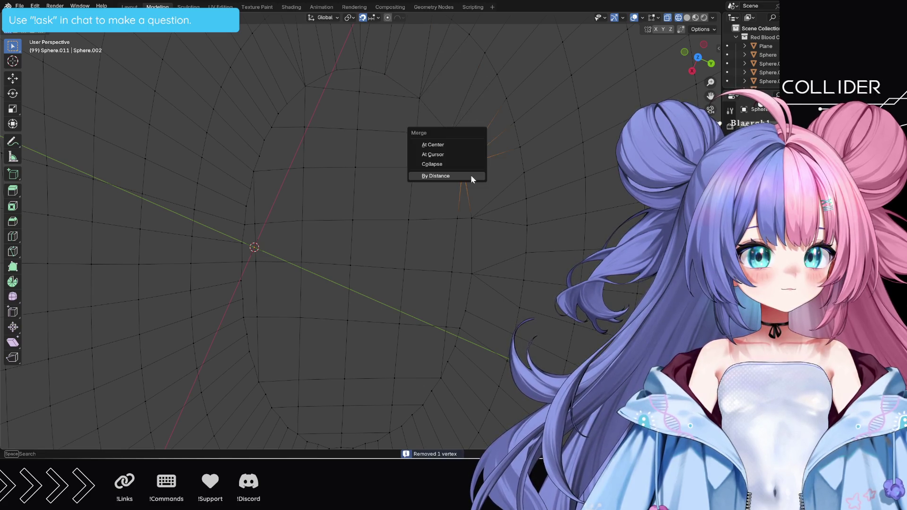
left_click(470, 175)
left_click(477, 225)
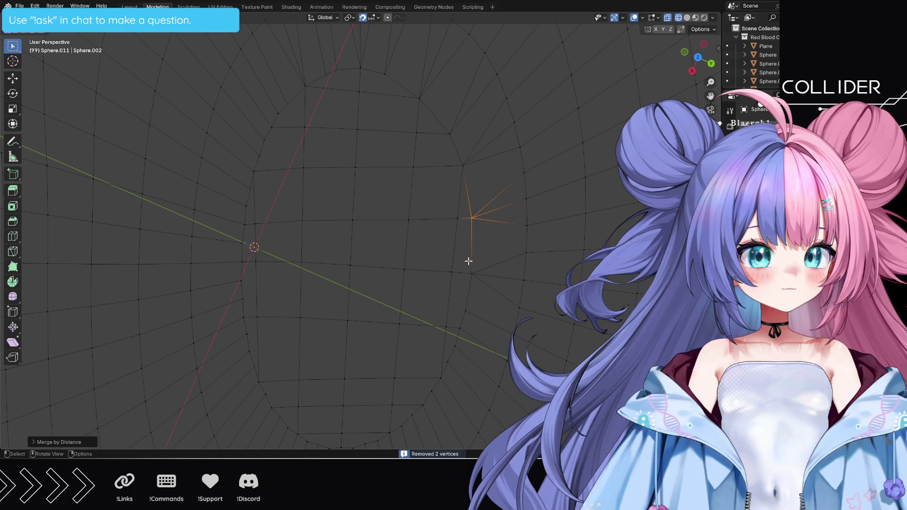
left_click(475, 276)
key("m")
left_click(479, 283)
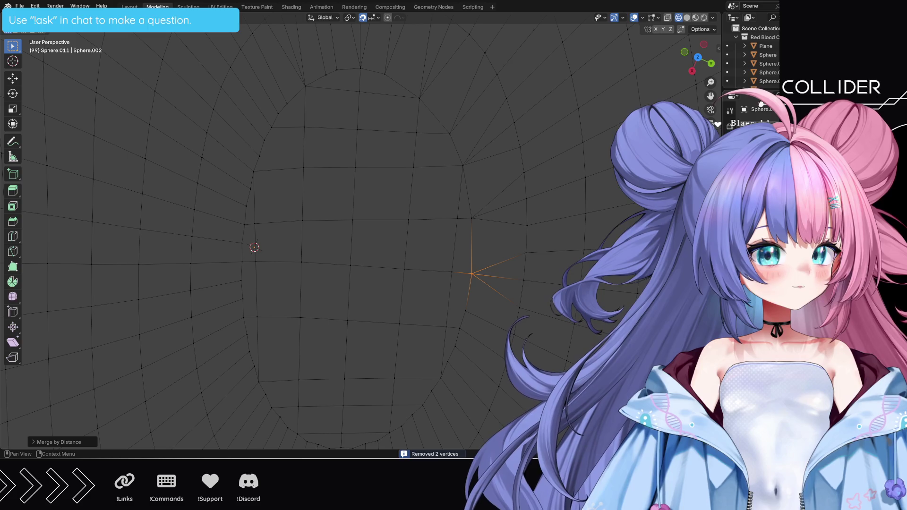
Step: Turn X-ray off, return to solid shading and play the deformation animation
key("alt+z")
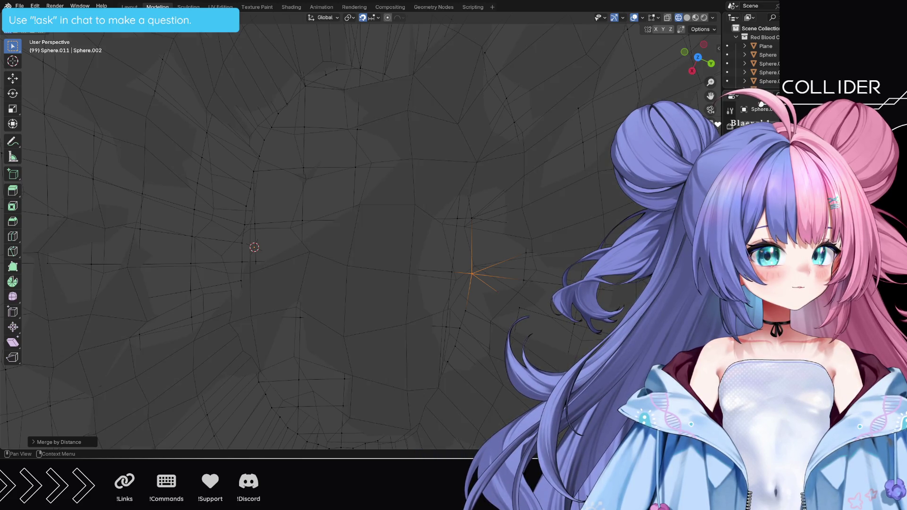
left_click(686, 18)
key("space")
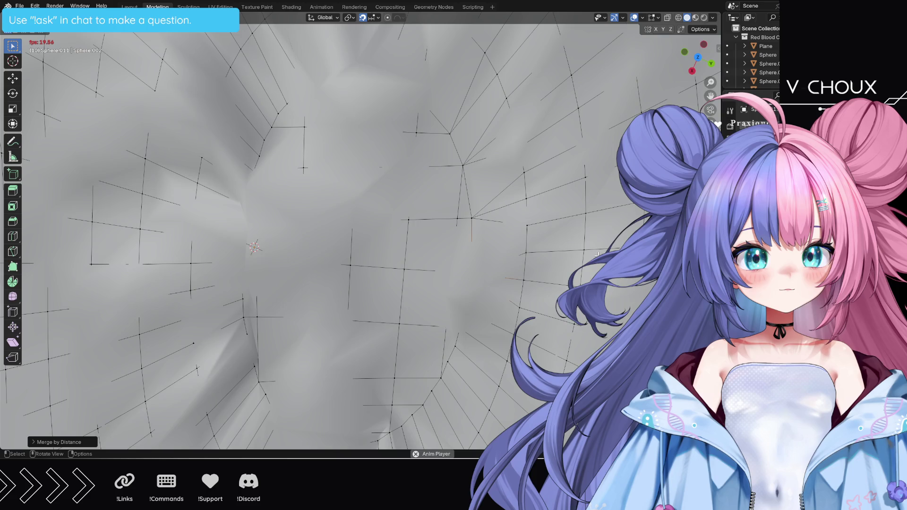
key("space")
scroll(596, 253, "down", 10)
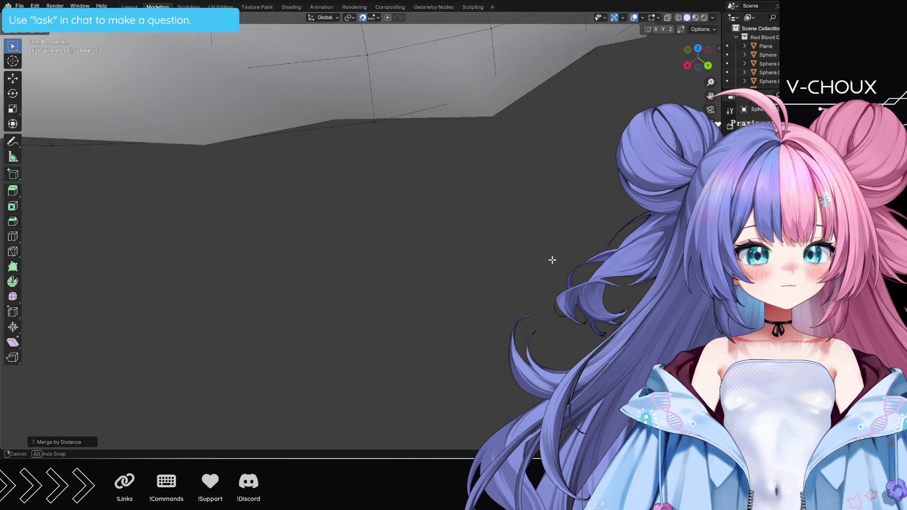
mouse_move(549, 256)
middle_mouse_down()
mouse_move(497, 186)
mouse_move(506, 186)
mouse_move(249, 73)
middle_mouse_up()
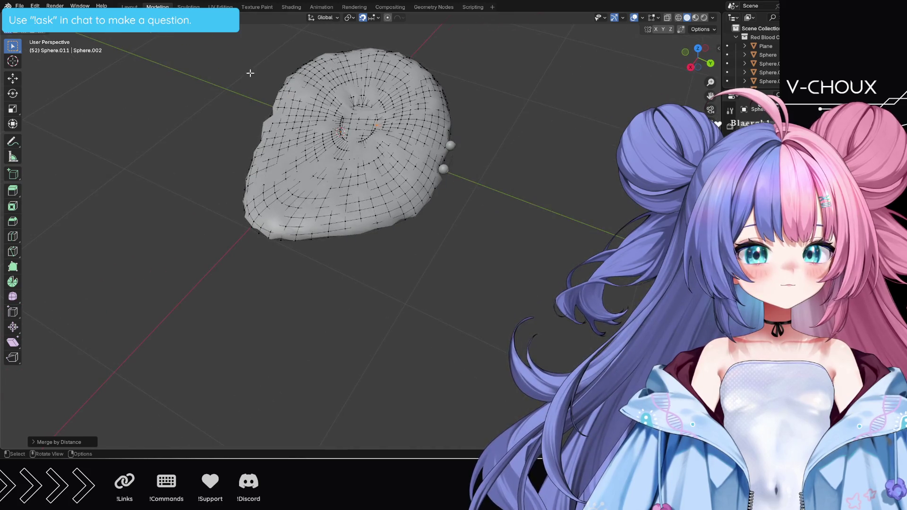
left_click(129, 7)
key("space")
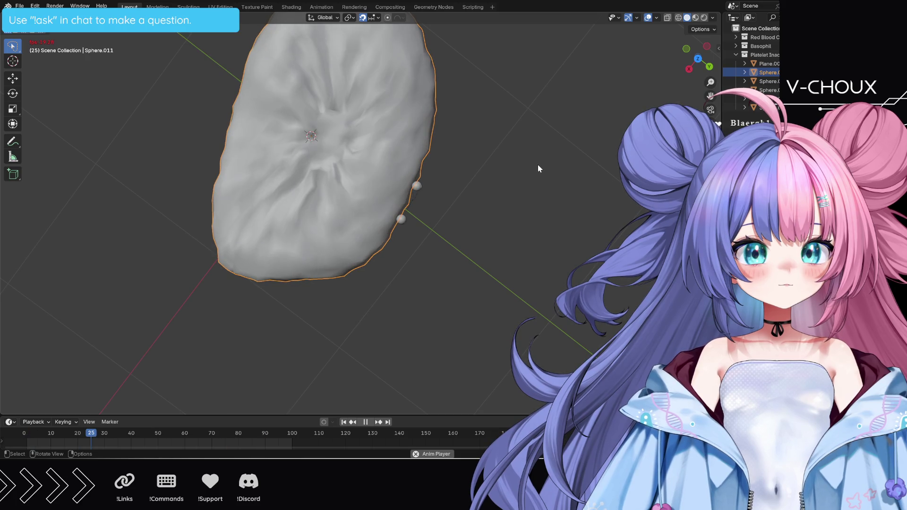
key("space")
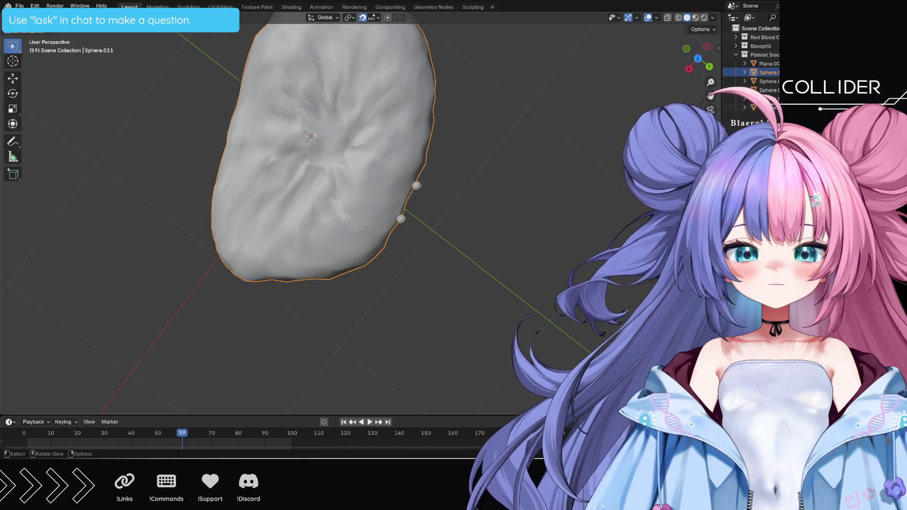
left_click(157, 6)
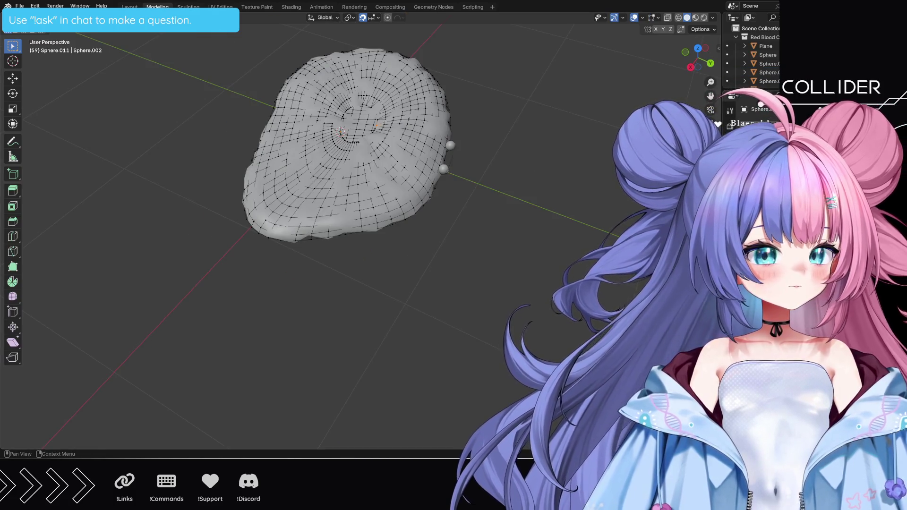
mouse_move(460, 128)
middle_mouse_down()
mouse_move(418, 140)
mouse_move(480, 166)
middle_mouse_up()
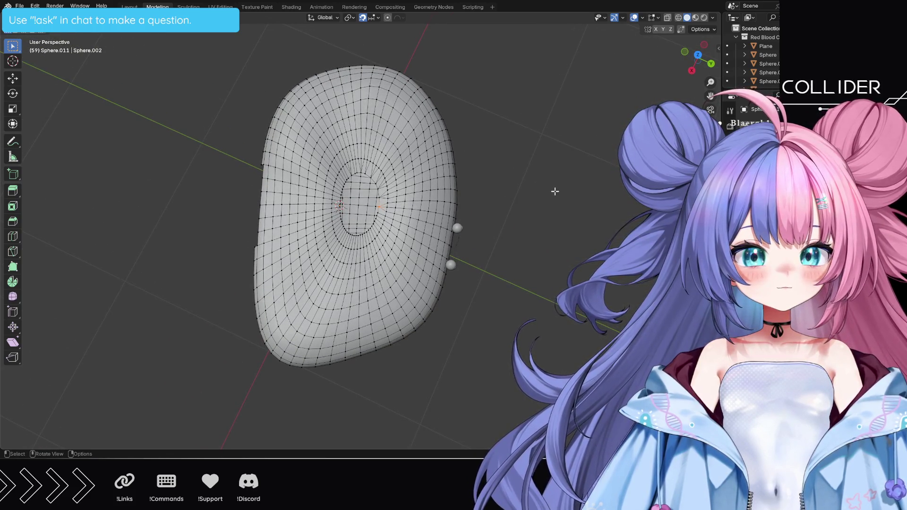
scroll(554, 190, "up", 5)
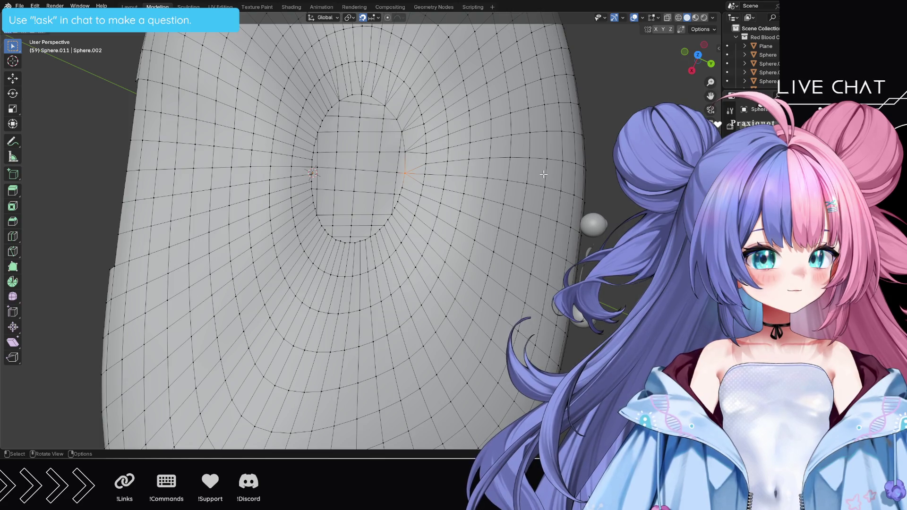
Step: View the opening as an oval and dissolve the stray edges on its right side
scroll(460, 169, "up", 5)
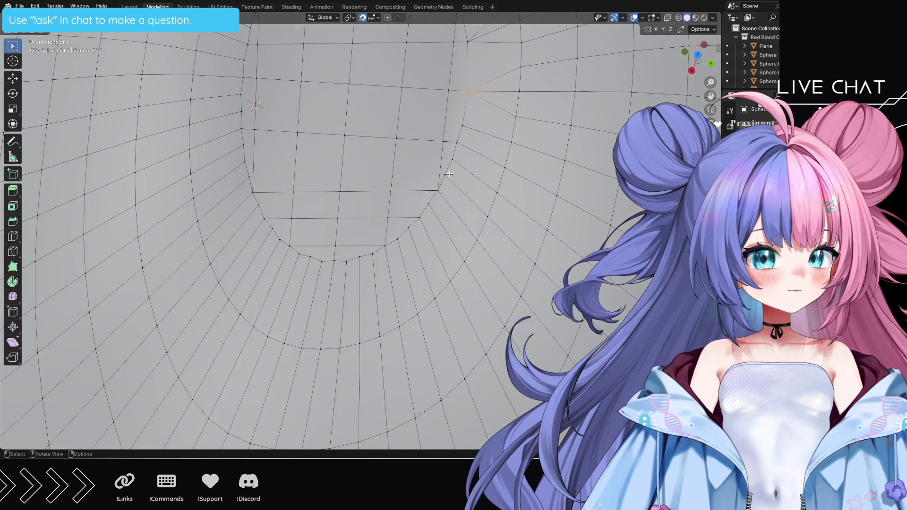
middle_click_drag(470, 127, 399, 231)
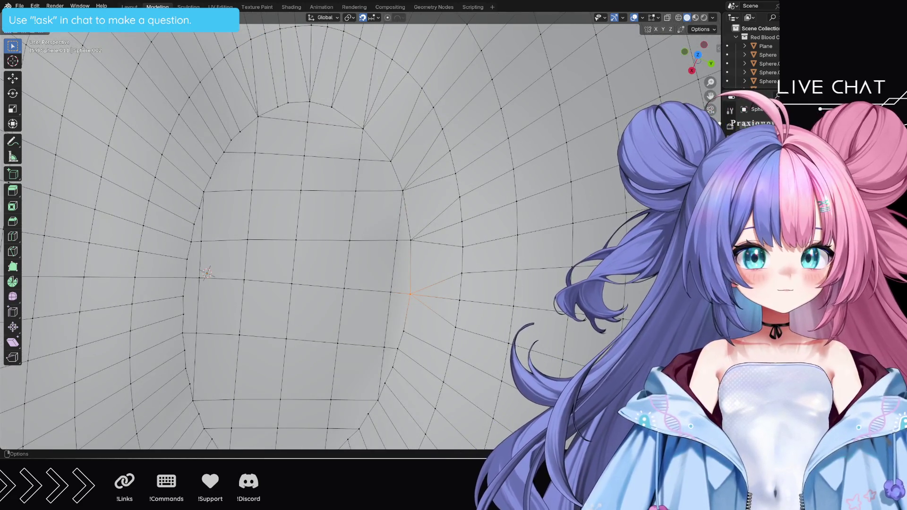
key("alt+a")
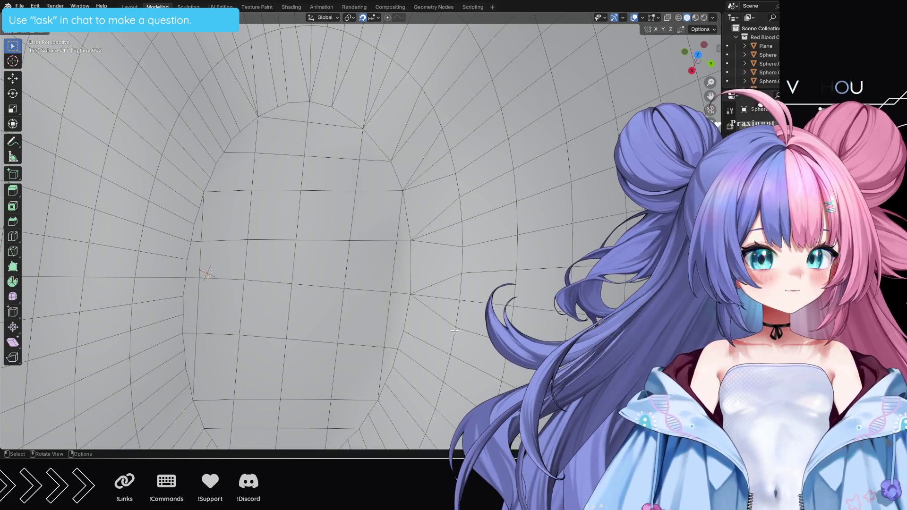
key("x")
left_click(438, 316)
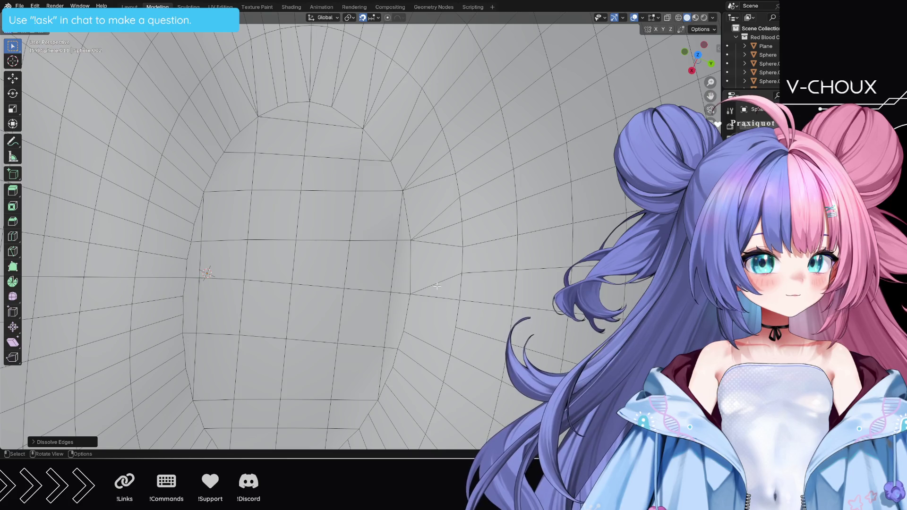
left_click(436, 283)
key("x")
left_click(437, 285)
left_click(440, 242)
key("x")
left_click(440, 241)
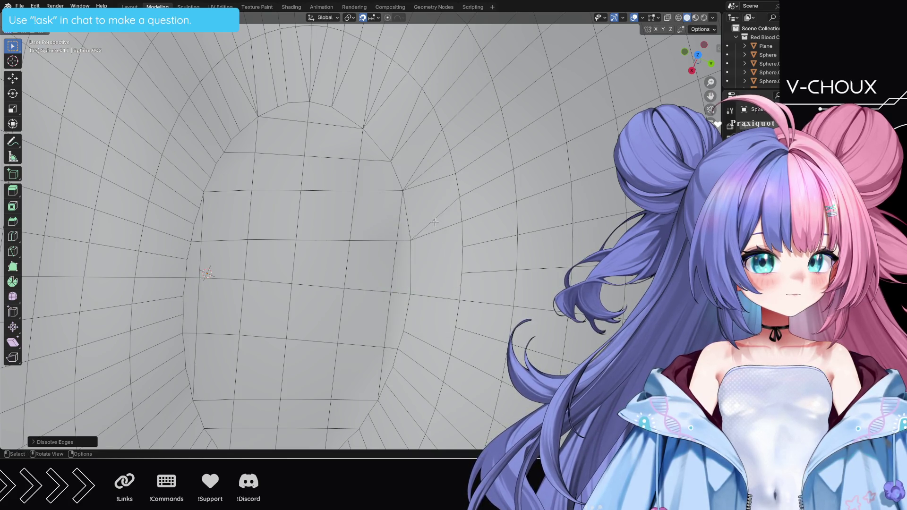
left_click(434, 221)
key("x")
left_click(435, 222)
Step: Dissolve the stray edges around the opening's top-right rim
left_click(429, 180)
key("x")
left_click(429, 179)
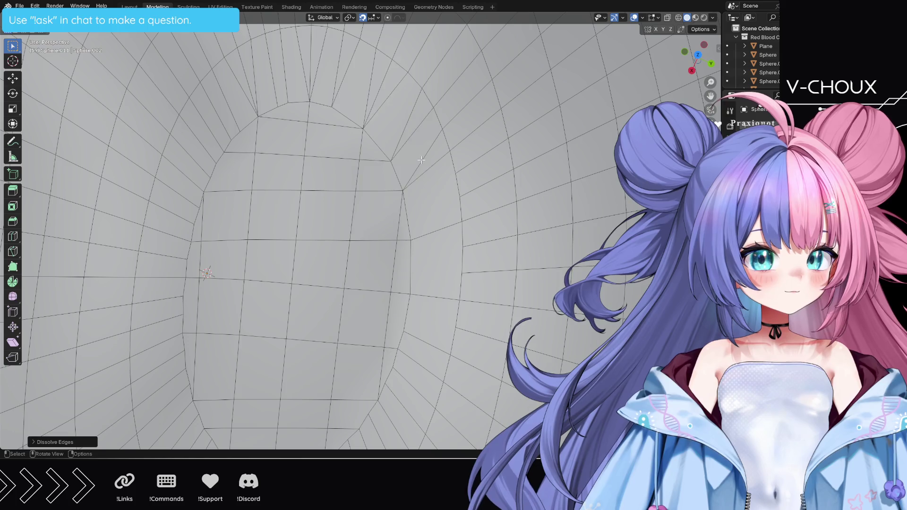
left_click(421, 160)
key("x")
left_click(420, 160)
left_click(404, 127)
key("x")
left_click(404, 127)
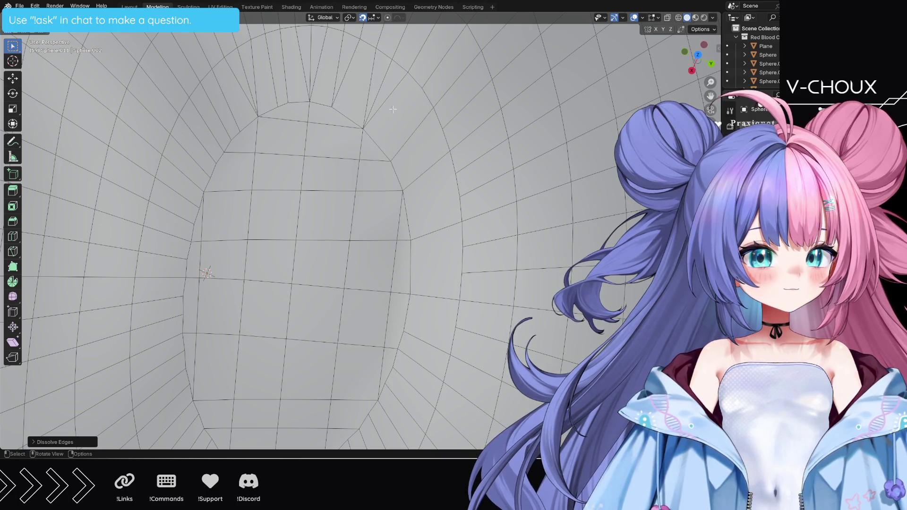
left_click(383, 98)
key("x")
left_click(383, 98)
left_click(364, 90)
key("x")
left_click(364, 90)
left_click(345, 81)
key("x")
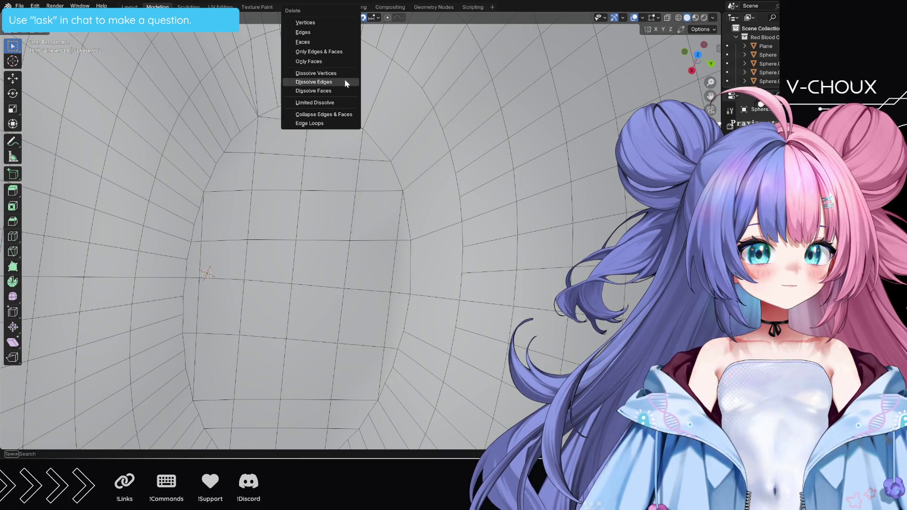
key("Escape")
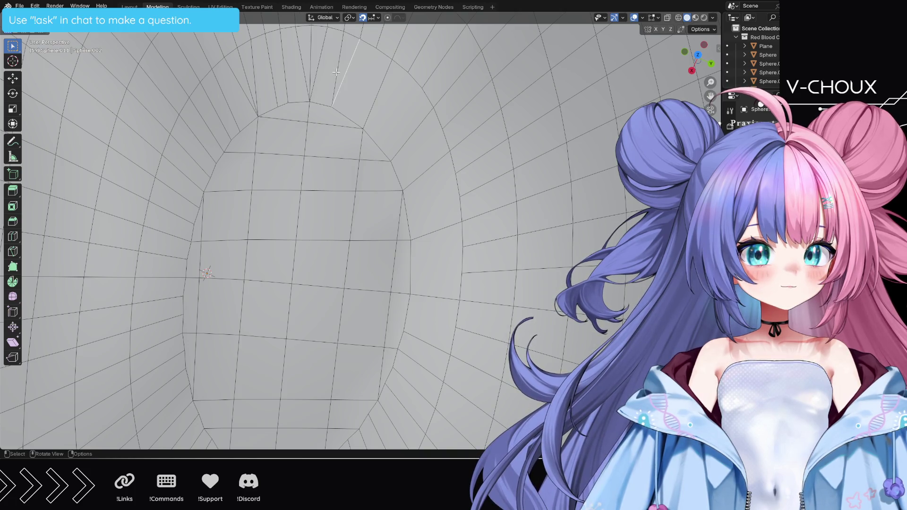
Step: Dissolve the remaining stray edges along the top of the opening, then zoom out
key("x")
left_click(335, 71)
left_click(301, 63)
key("x")
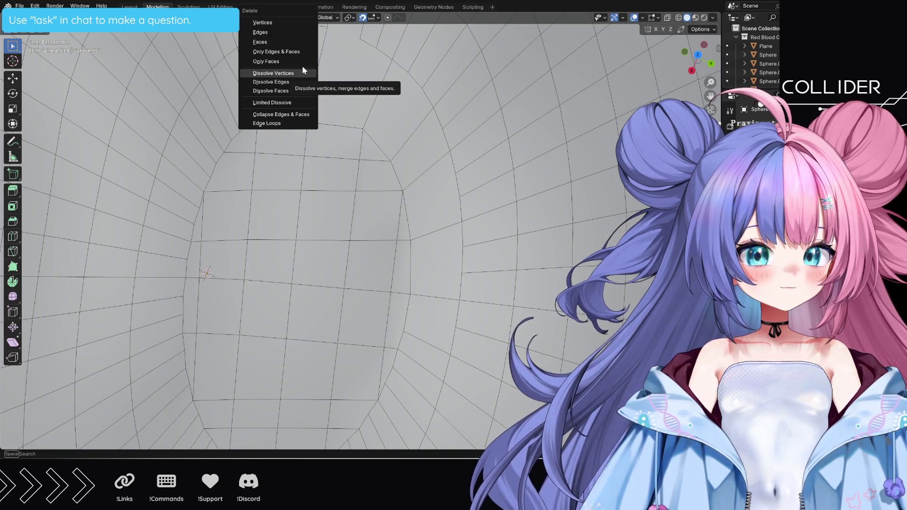
left_click(302, 72)
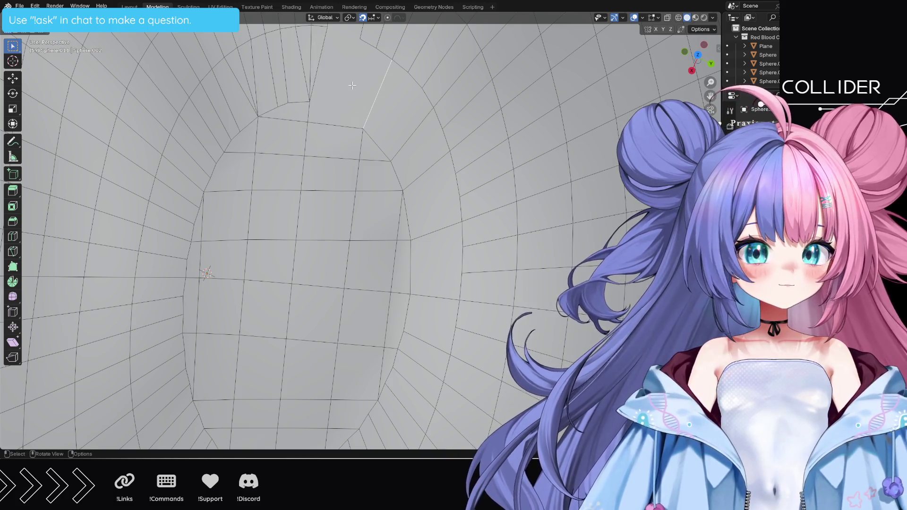
left_click(351, 86)
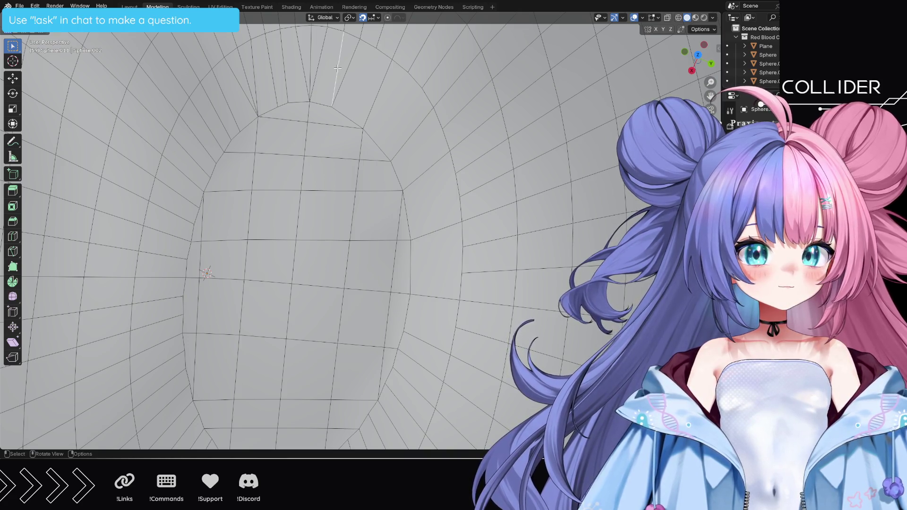
key("x")
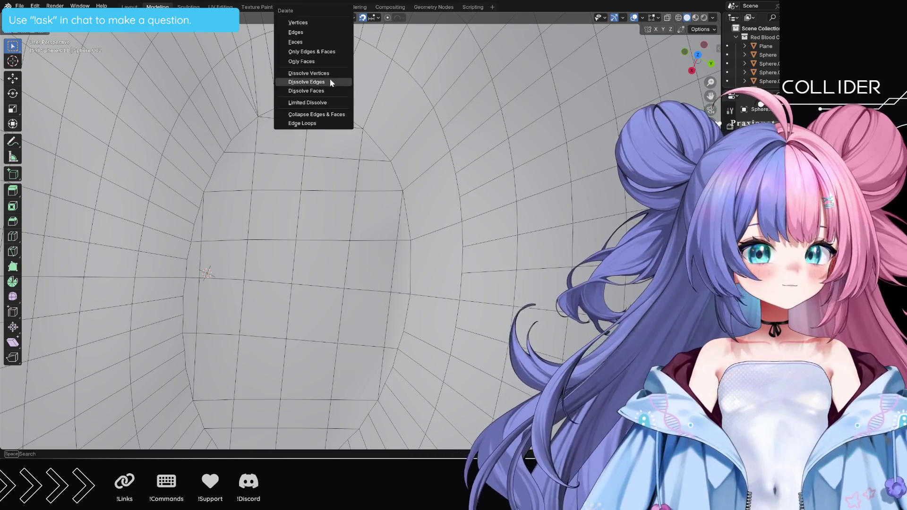
left_click(328, 81)
key("x")
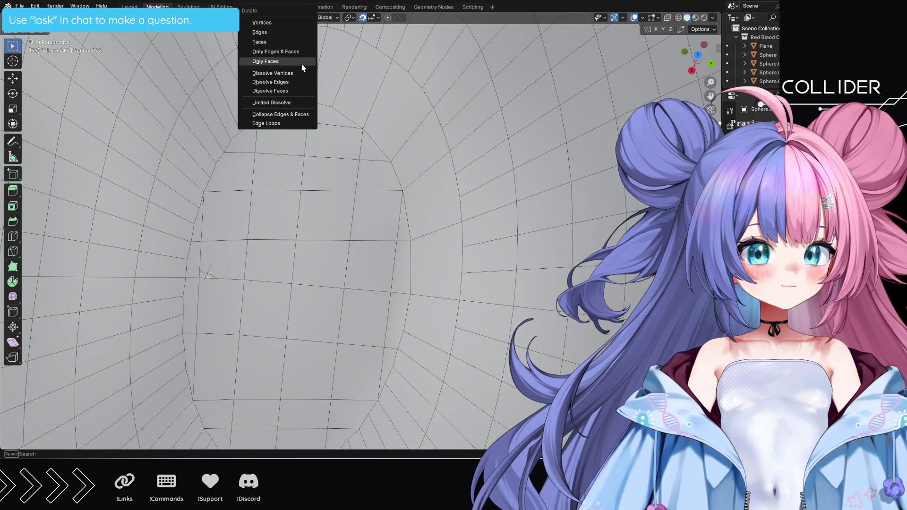
left_click(290, 81)
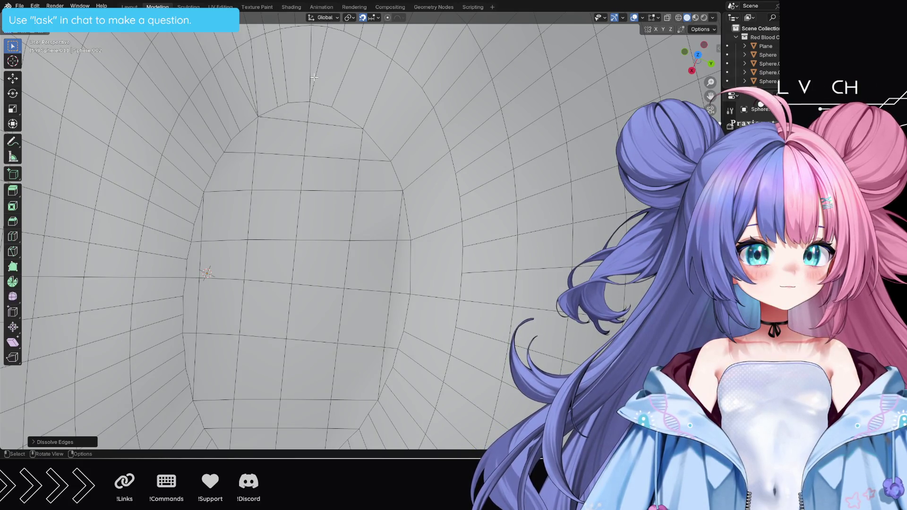
key("x")
left_click(314, 81)
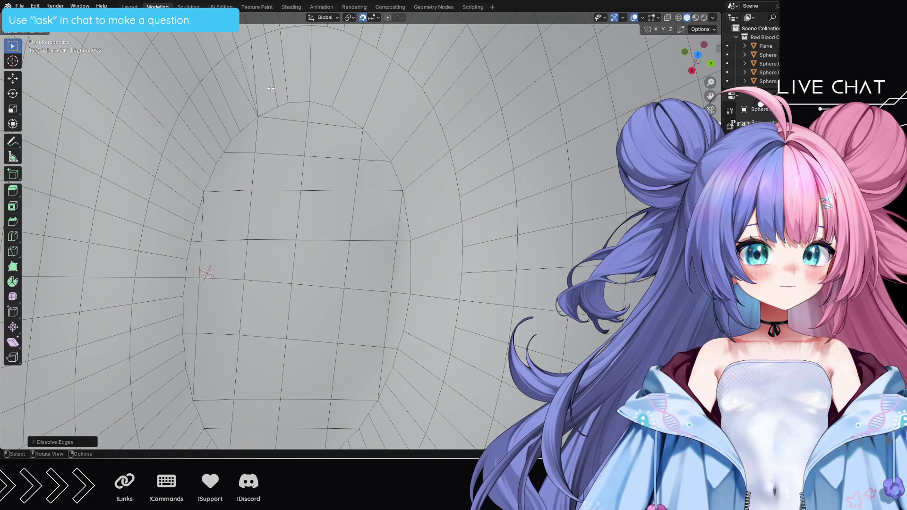
scroll(349, 230, "down", 5)
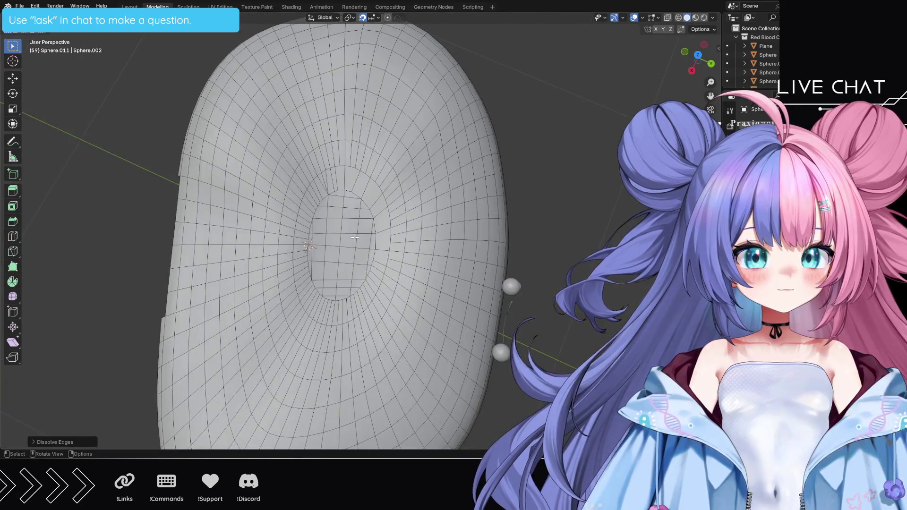
key("space")
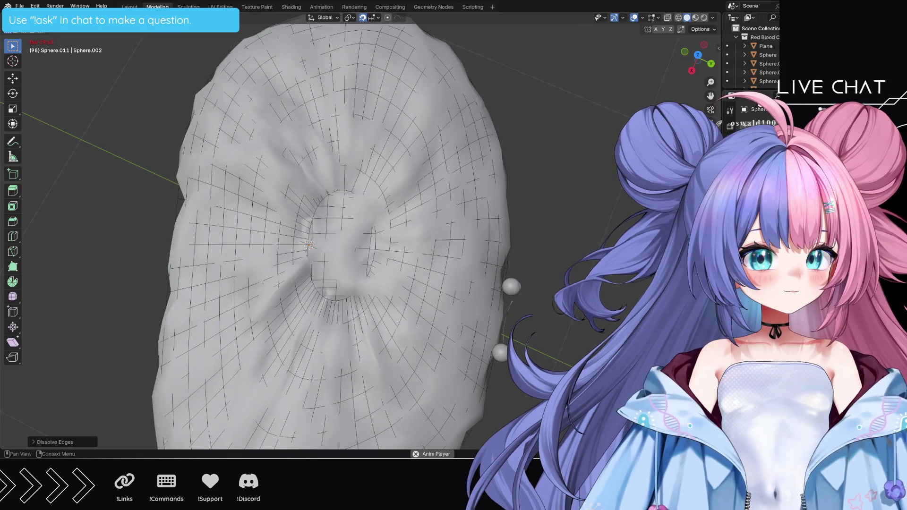
key("space")
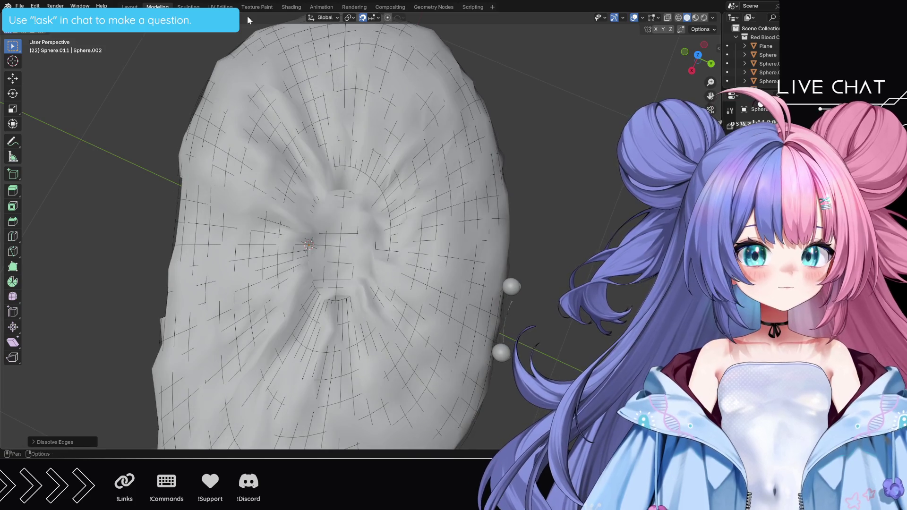
left_click(129, 6)
key("space")
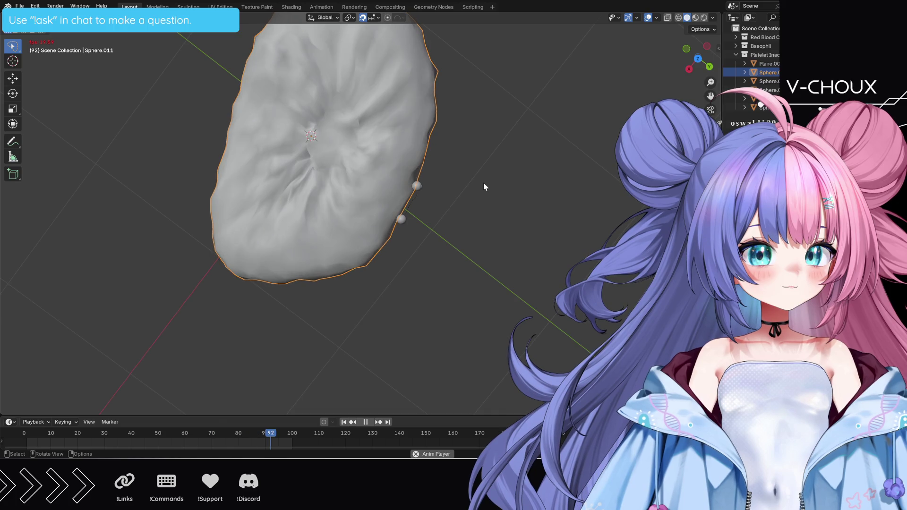
key("space")
left_click(157, 7)
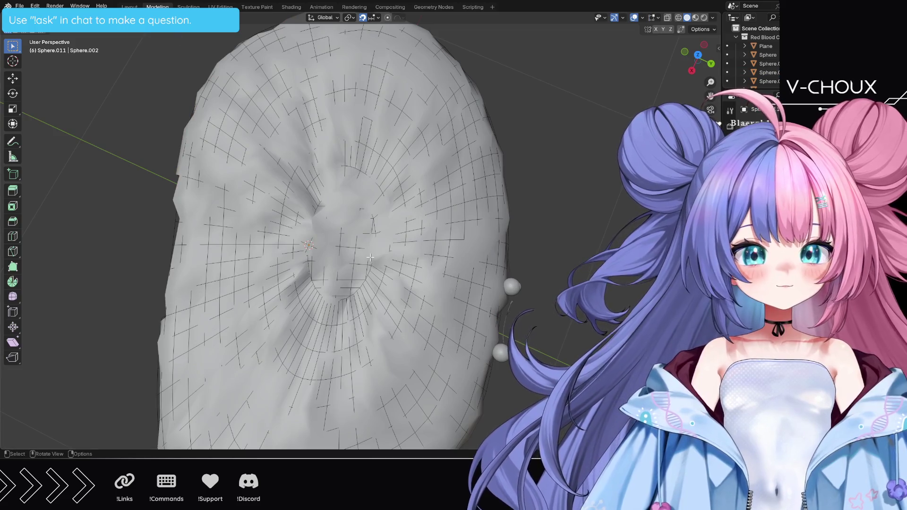
scroll(354, 234, "up", 5)
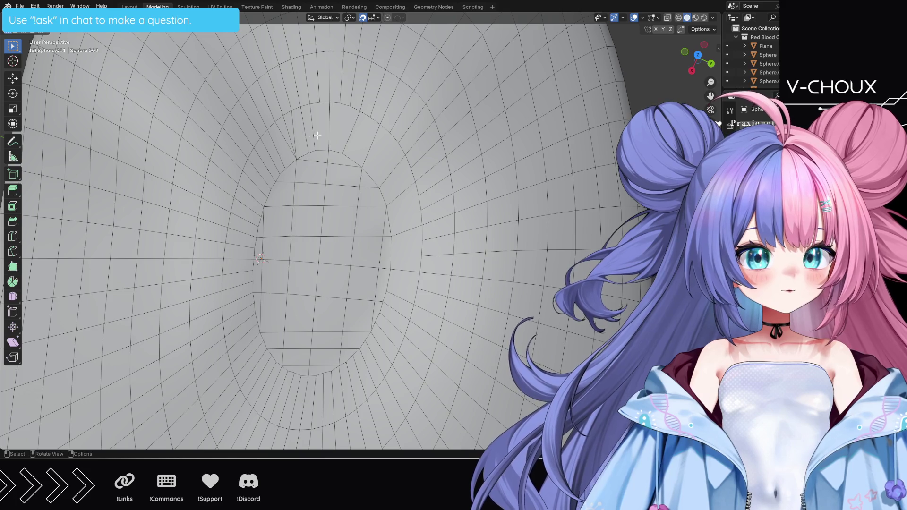
Step: Start the deformation playback and dissolve the first loose edges near the opening
key("space")
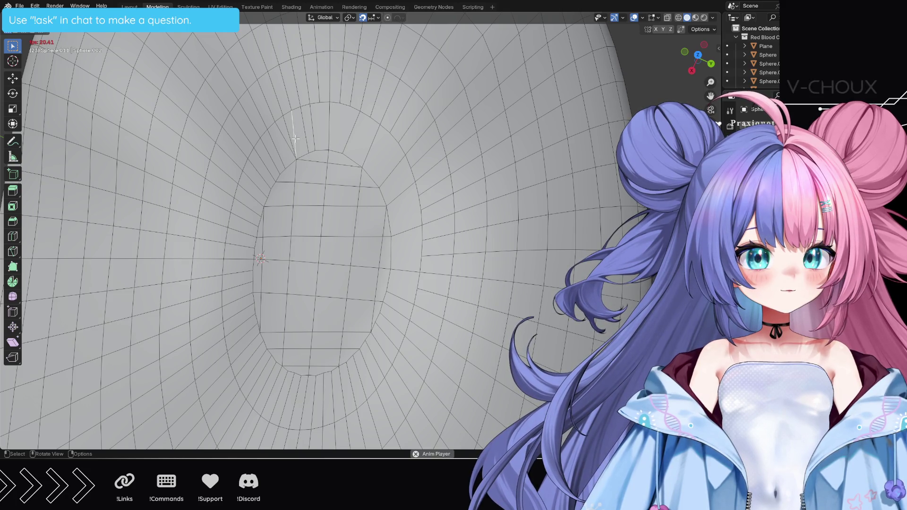
key("x")
left_click(296, 138)
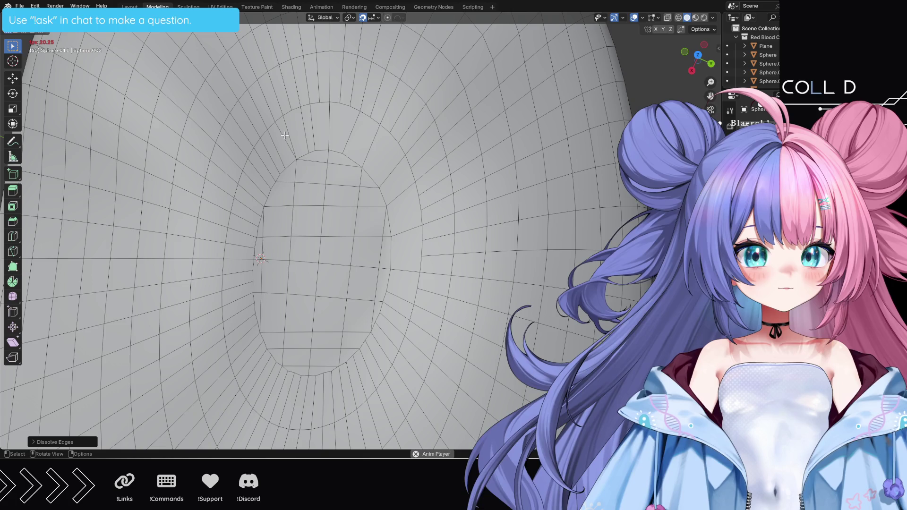
scroll(284, 136, "up", 3)
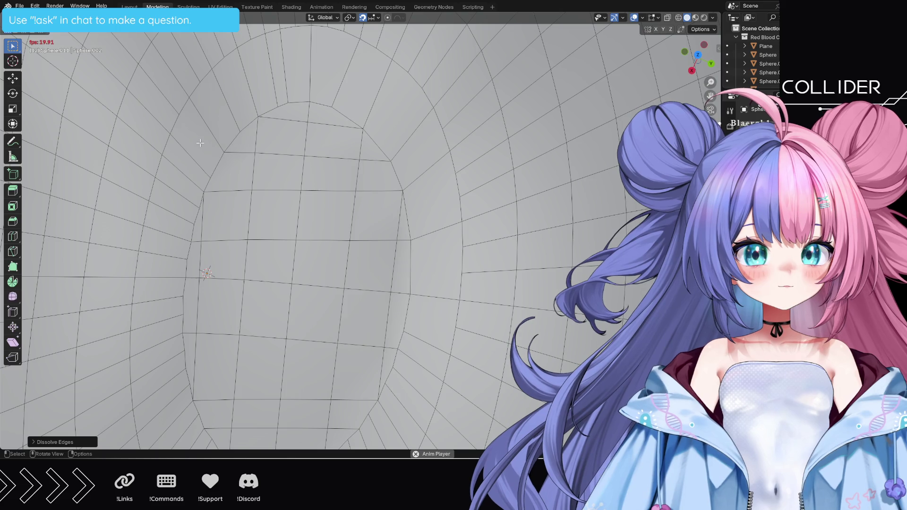
key("x")
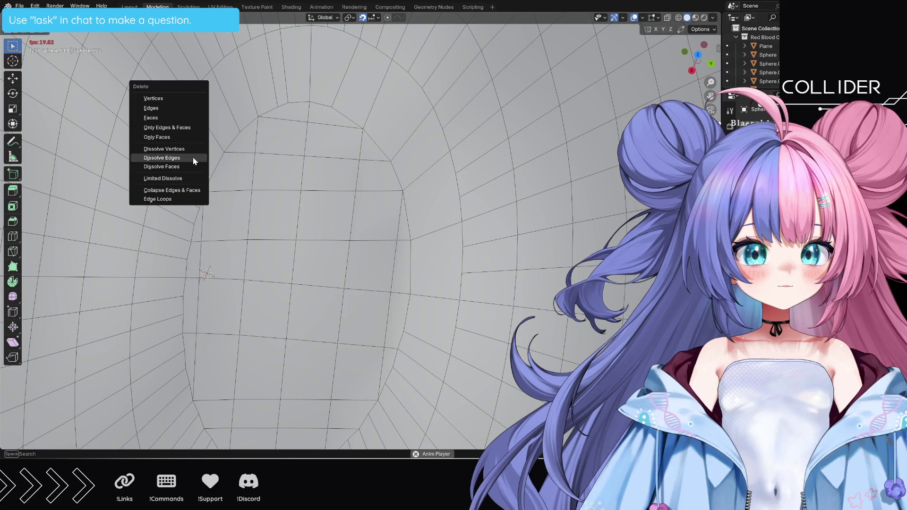
left_click(194, 161)
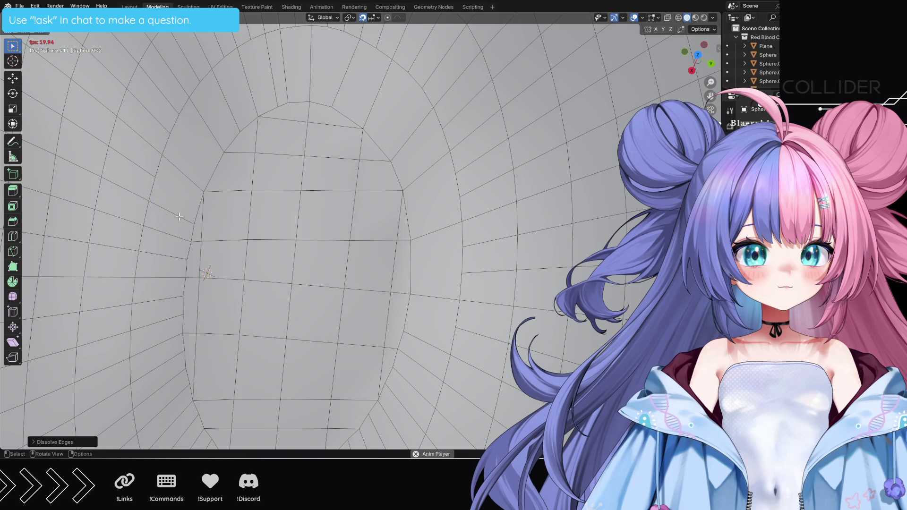
Step: Dissolve more loose edges around the rim and below the opening
key("x")
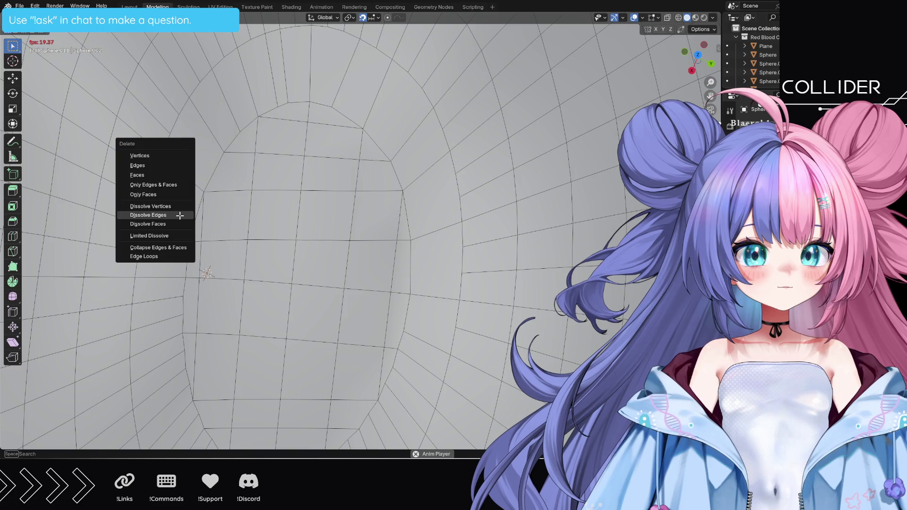
left_click(179, 216)
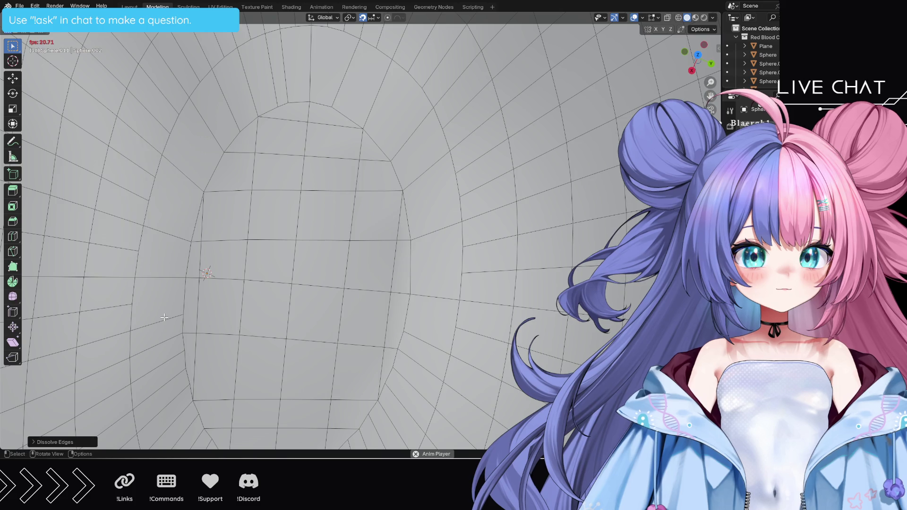
key("x")
left_click(163, 381)
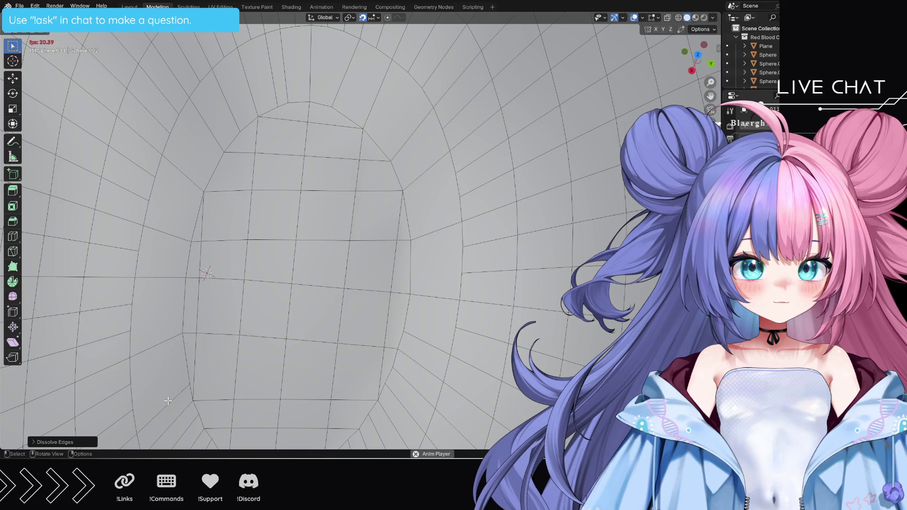
scroll(356, 192, "down", 3)
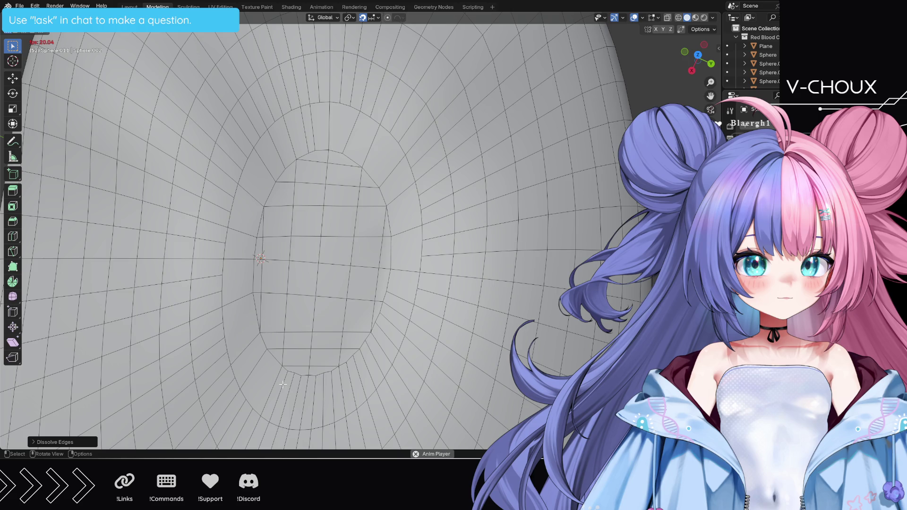
key("x")
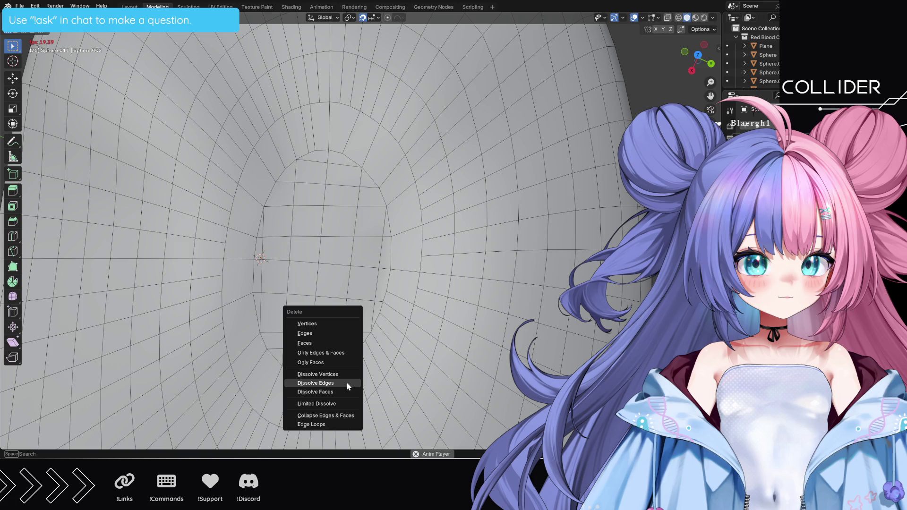
left_click(346, 383)
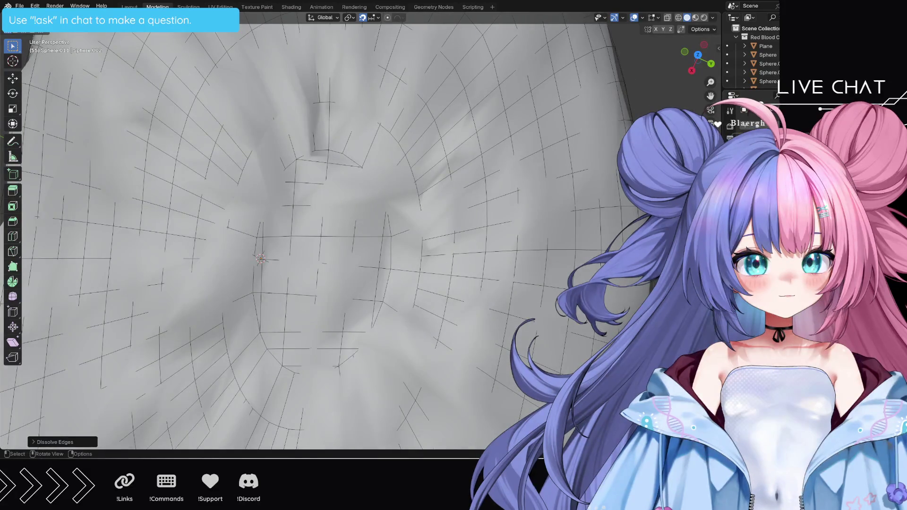
Step: Inspect the whole cell from top and tilted views, playing then stopping the deformation
left_click(129, 6)
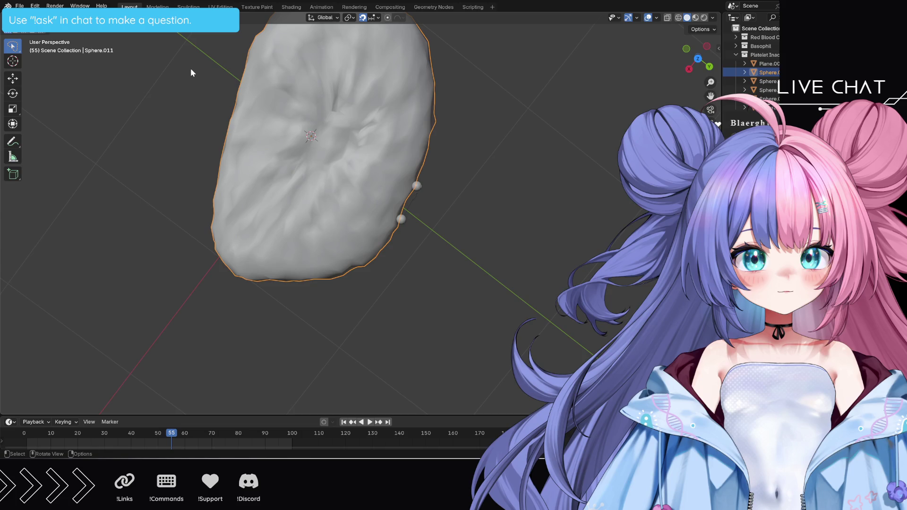
key("ctrl+Page_Down")
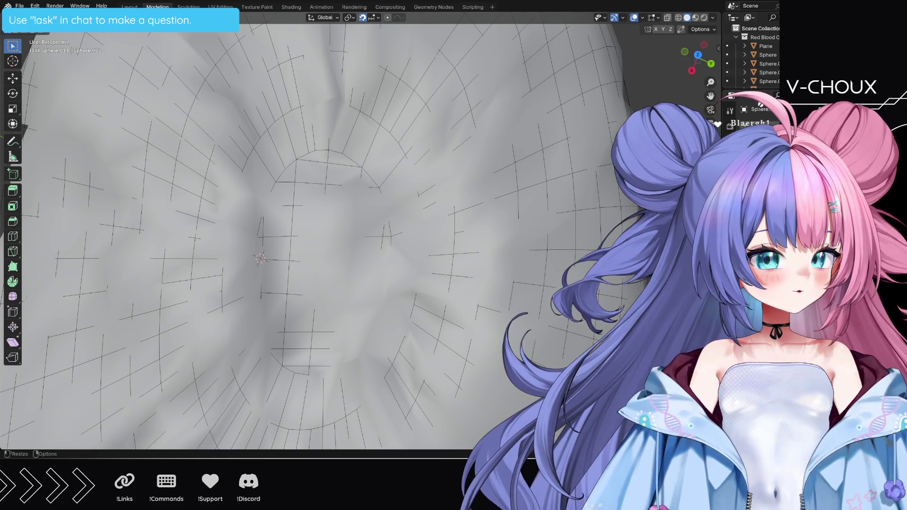
mouse_move(443, 121)
middle_mouse_down()
mouse_move(445, 94)
mouse_move(449, 112)
mouse_move(437, 101)
middle_mouse_up()
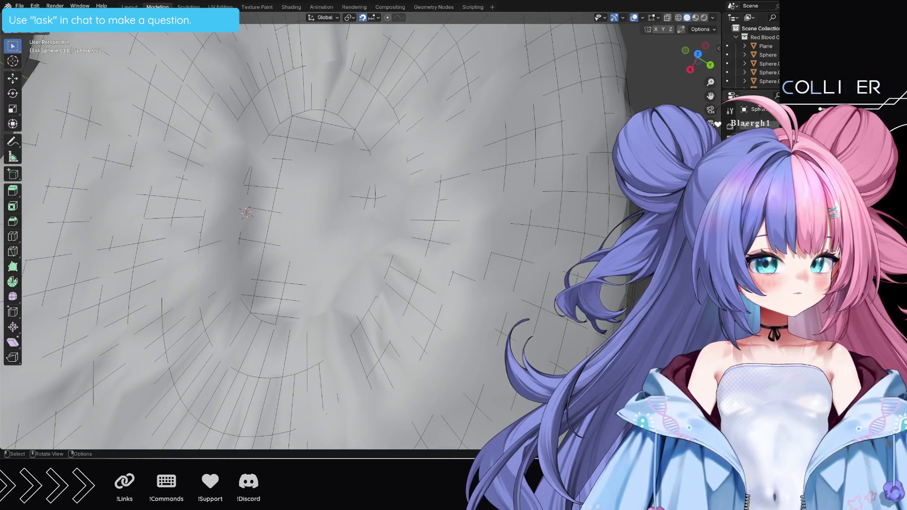
left_click(697, 55)
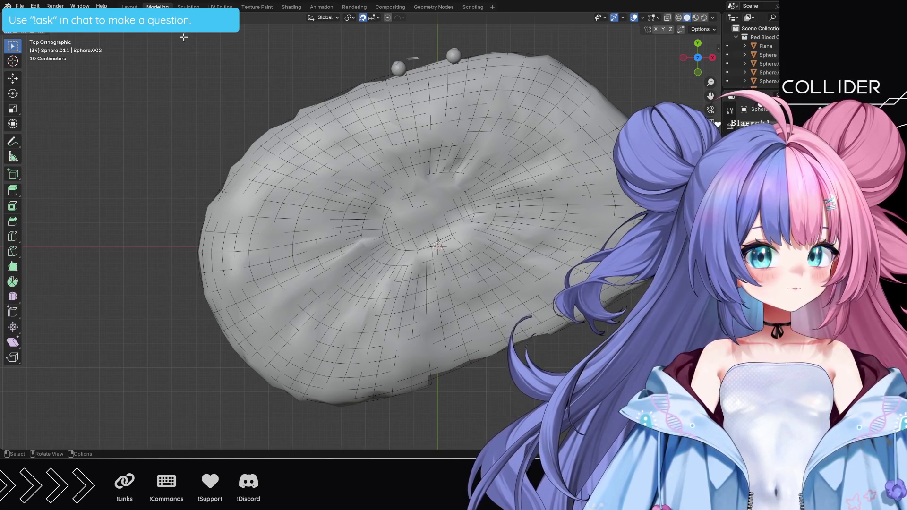
key("shift")
key("ctrl+Page_Up")
mouse_move(510, 250)
middle_mouse_down()
mouse_move(408, 215)
mouse_move(397, 190)
mouse_move(405, 188)
middle_mouse_up()
key("space")
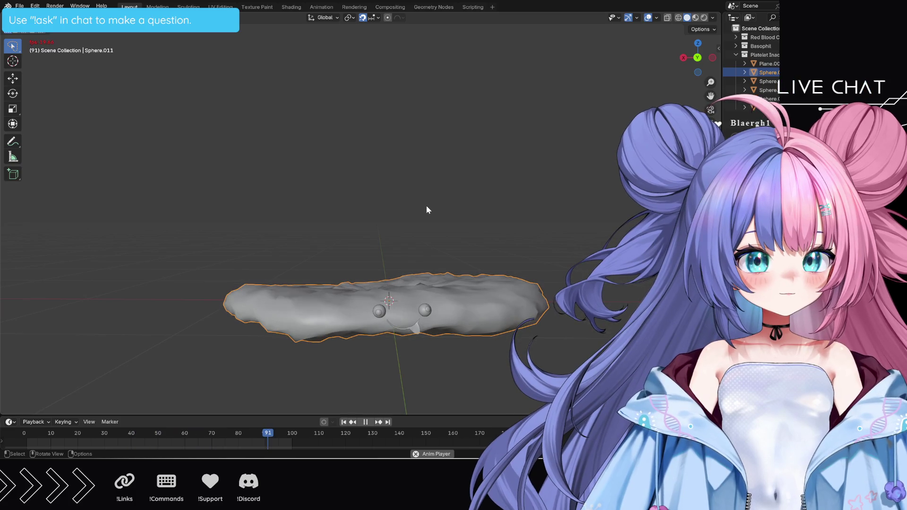
key("space")
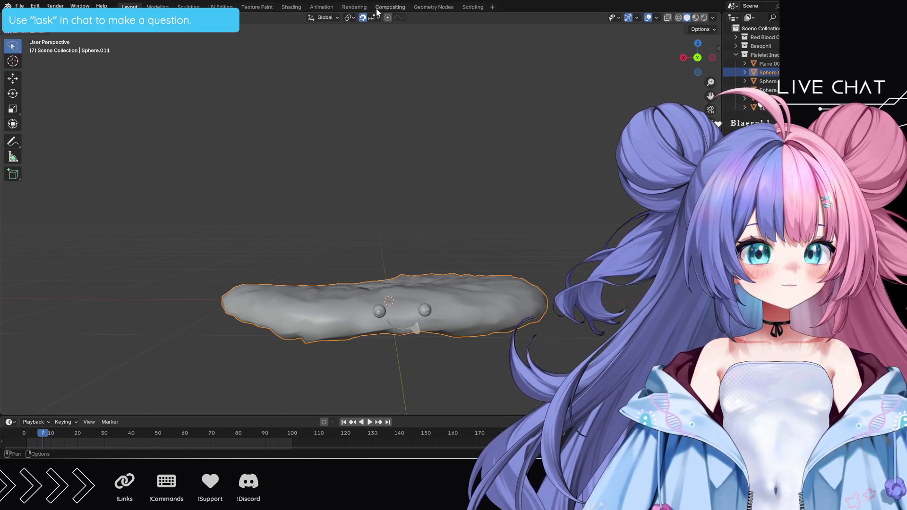
Step: In Geometry Nodes, set the noise Detail to 2 and the time multiplier to 0.003
left_click(420, 7)
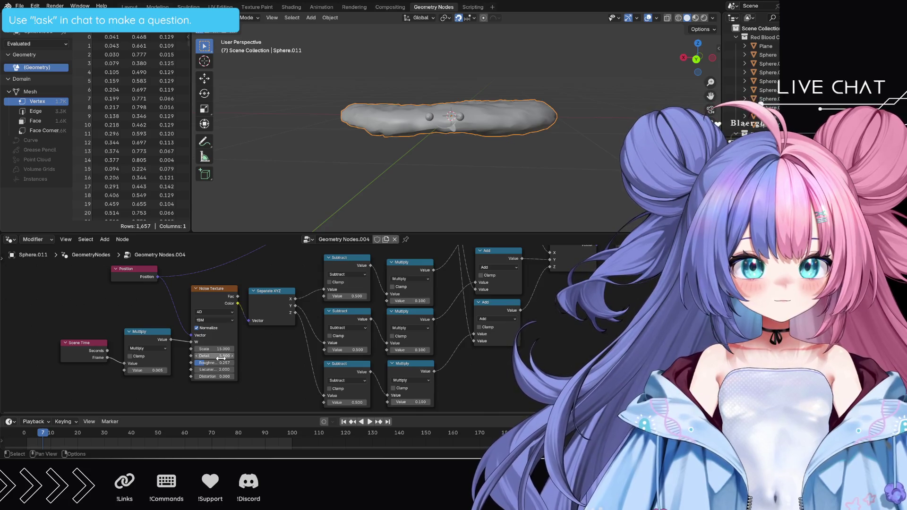
mouse_move(215, 355)
left_mouse_down()
mouse_move(196, 356)
mouse_move(236, 357)
left_mouse_up()
key("space")
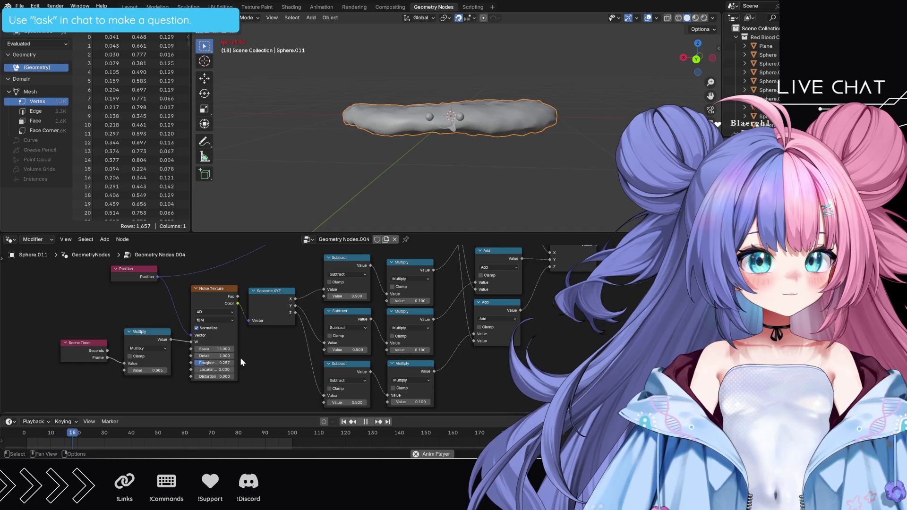
left_click(146, 370)
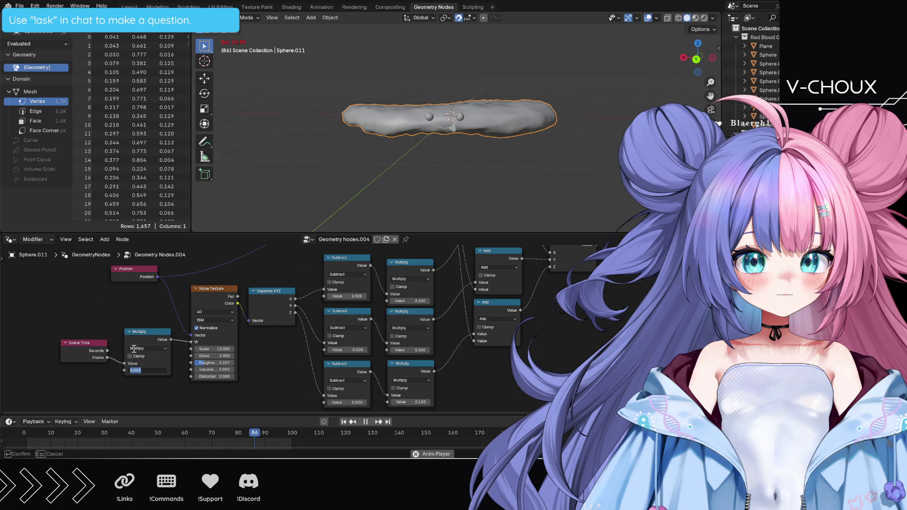
type("0.03")
key("Return")
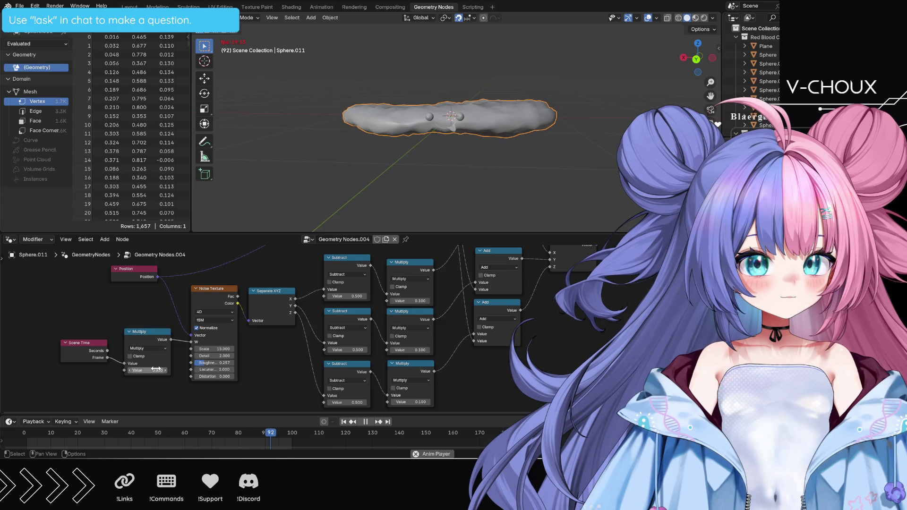
left_click(157, 370)
type("0.003")
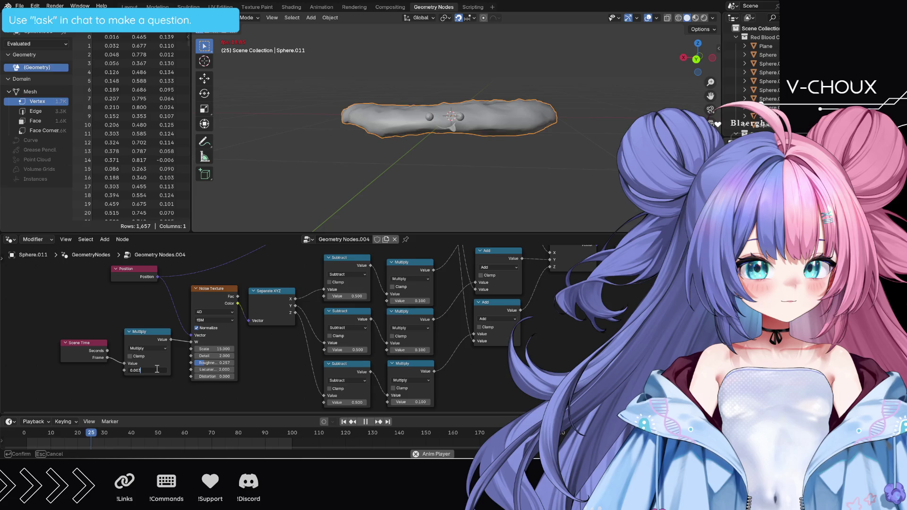
key("Return")
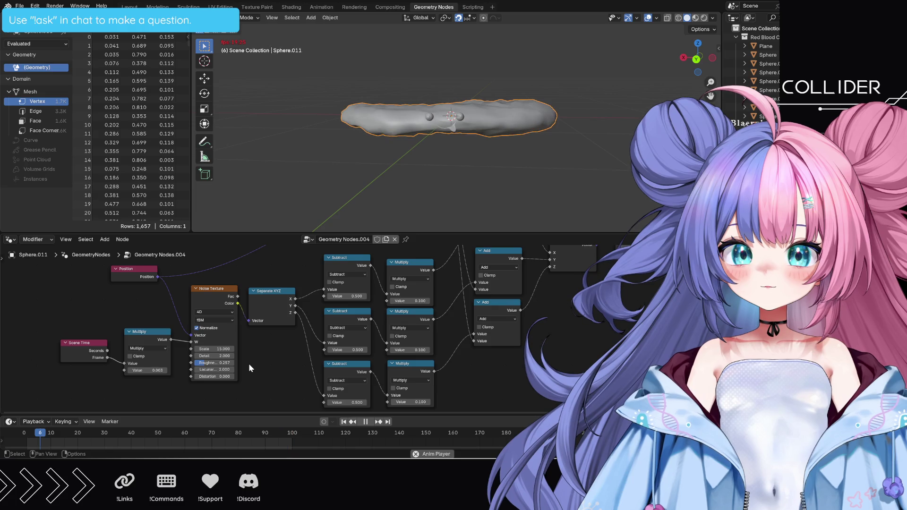
Step: Stop playback and scrub the timeline back to frame 1
key("space")
key("Right")
key("Right")
key("Right")
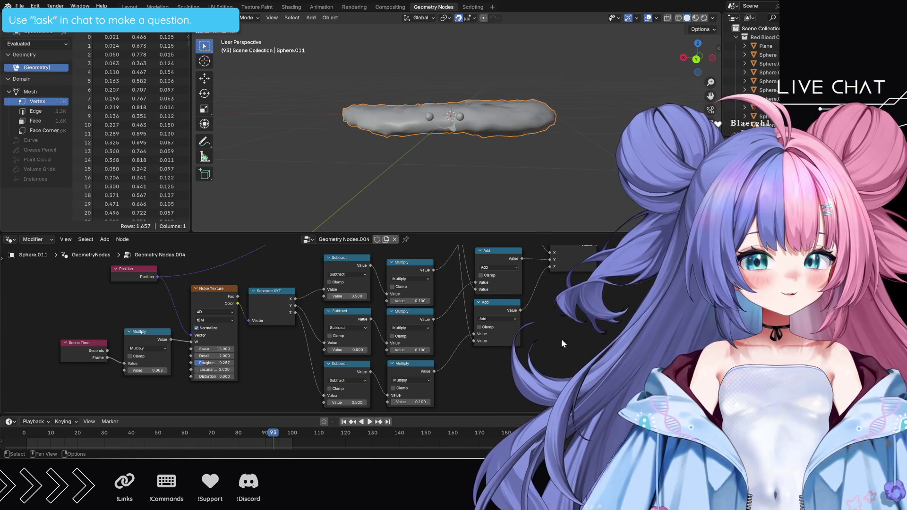
key("space")
left_click(60, 433)
left_click_drag(60, 434, 27, 434)
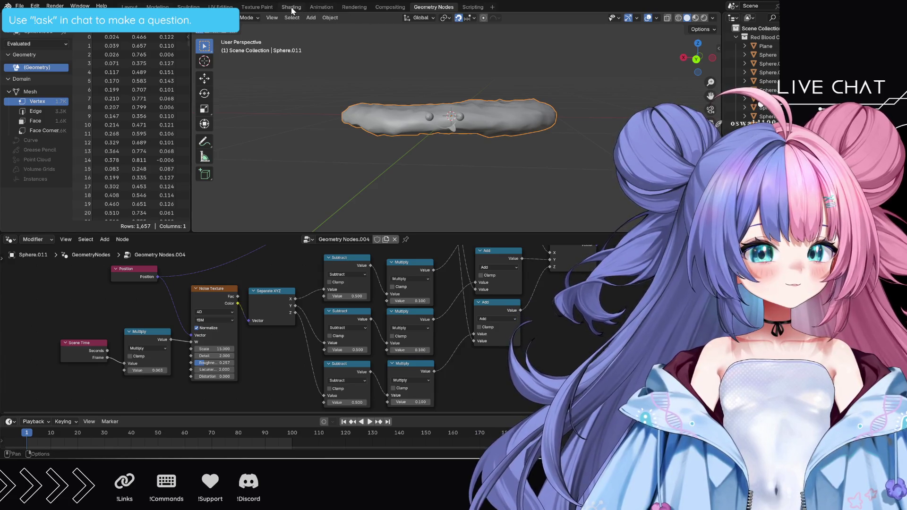
left_click(291, 7)
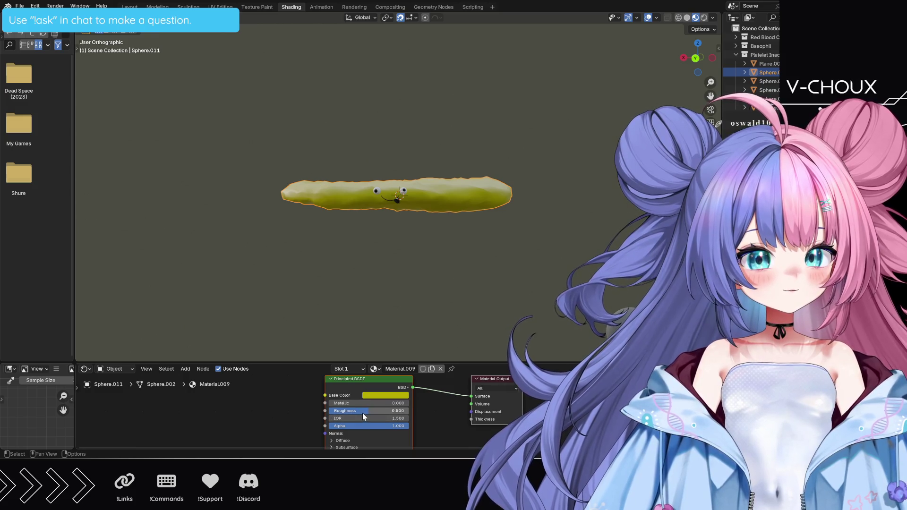
Step: Drag Material.009's Principled BSDF Roughness just above 0.500
mouse_move(362, 411)
left_mouse_down()
mouse_move(402, 411)
mouse_move(356, 411)
mouse_move(374, 410)
left_mouse_up()
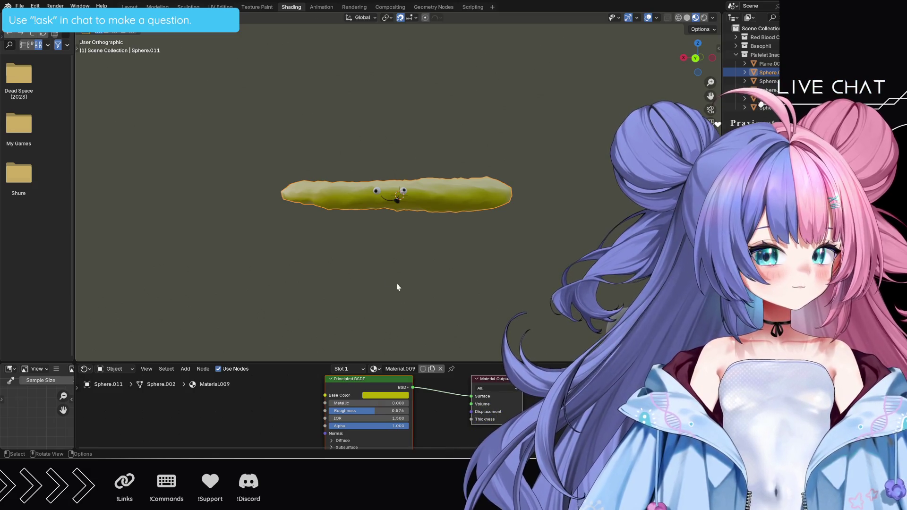
Step: In Layout wireframe, move the noisy cell 24 m along X beside the large round cell
left_click(129, 7)
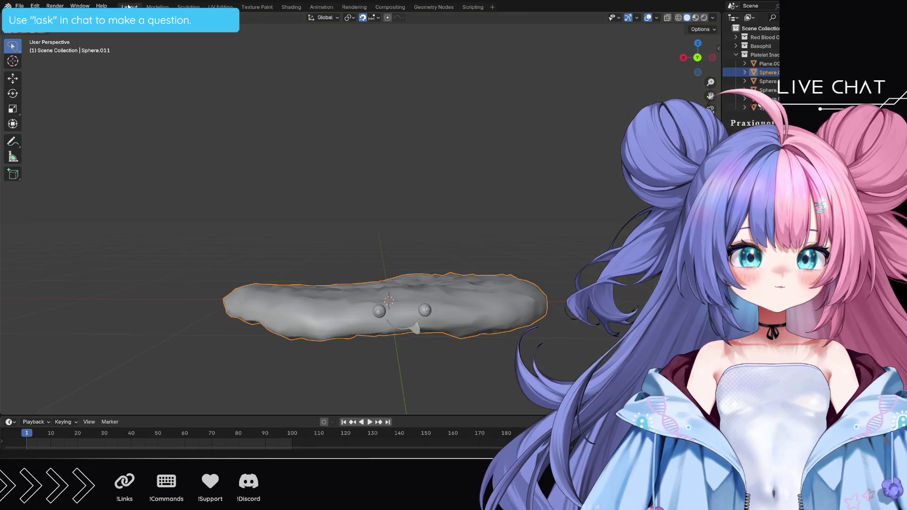
scroll(320, 176, "down", 4)
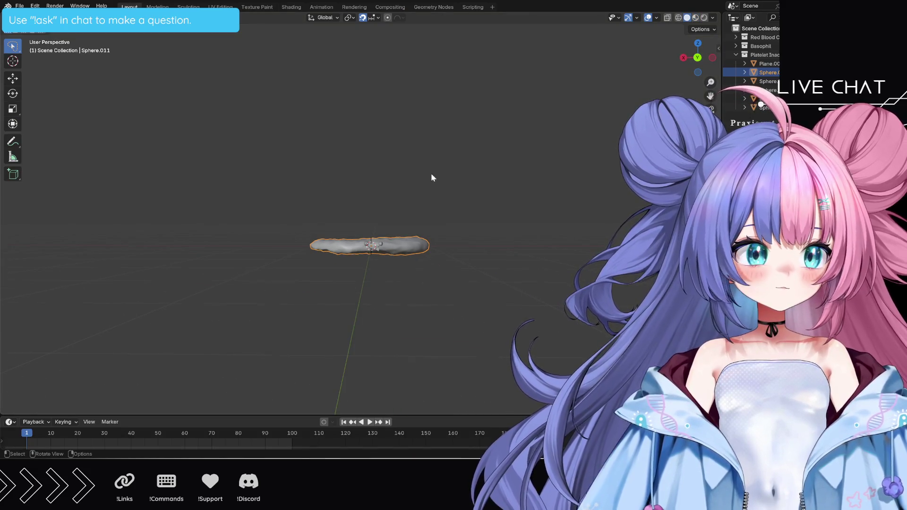
left_click(736, 55)
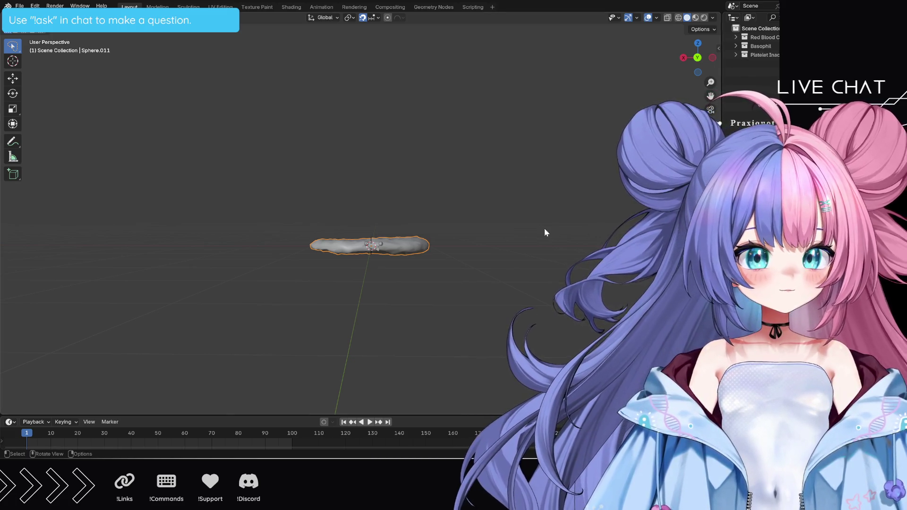
mouse_move(544, 228)
middle_mouse_down()
mouse_move(528, 227)
mouse_move(528, 247)
mouse_move(490, 239)
middle_mouse_up()
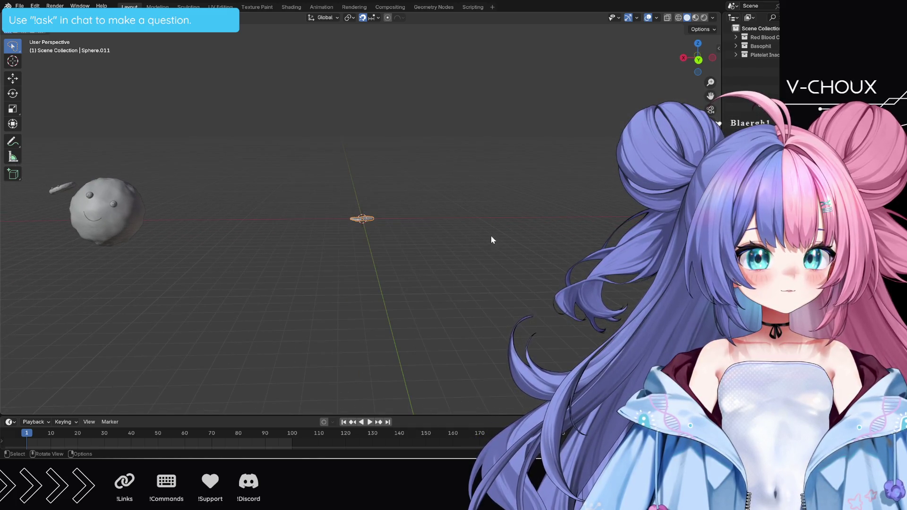
left_click(678, 18)
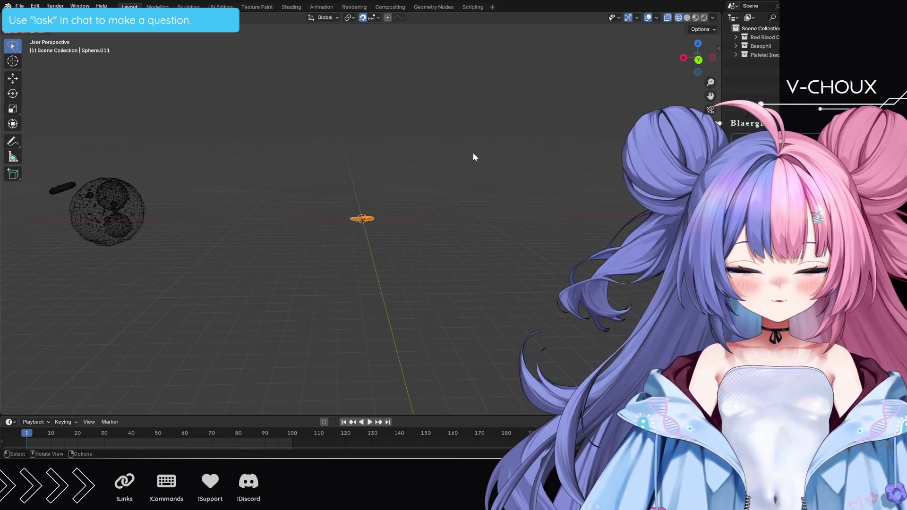
key("g")
key("x")
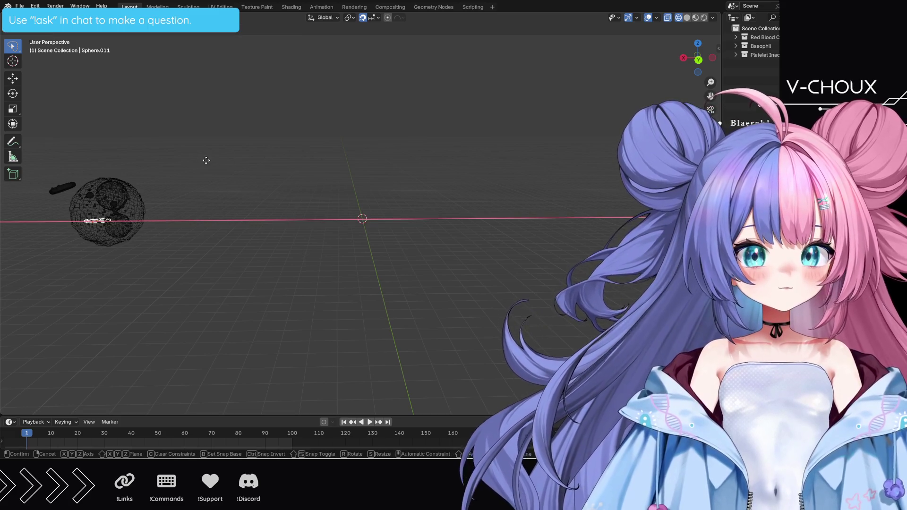
left_click(180, 159)
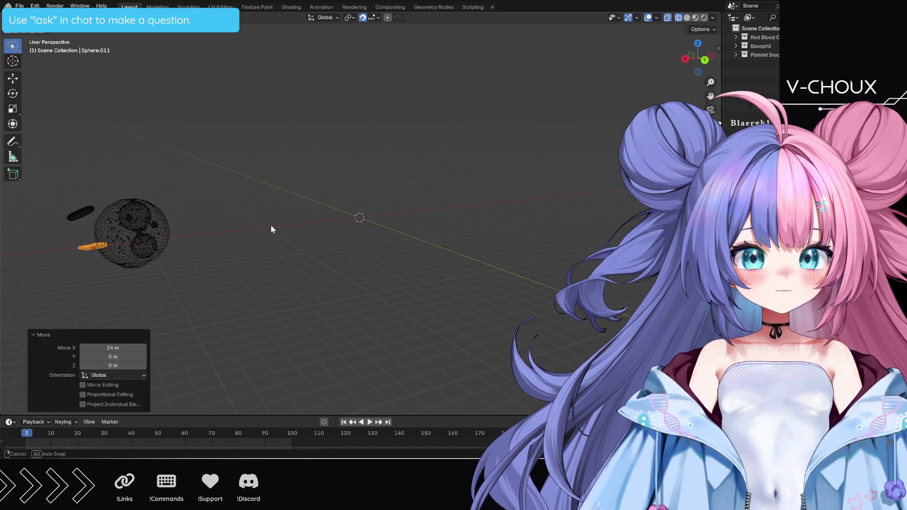
Step: In back orthographic view, reposition the cell just below the long capsule
mouse_move(265, 231)
middle_mouse_down()
mouse_move(406, 215)
mouse_move(403, 225)
mouse_move(387, 217)
mouse_move(410, 214)
middle_mouse_up()
key("KP_5")
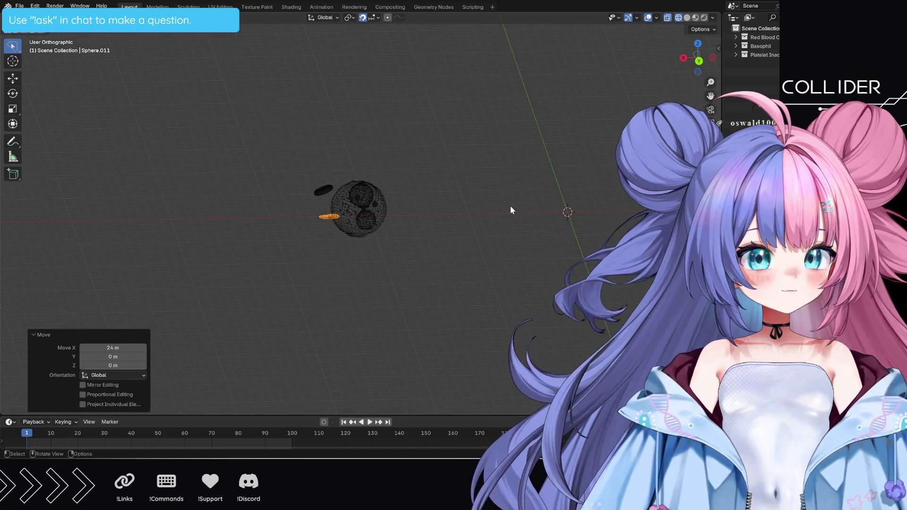
mouse_move(510, 208)
middle_mouse_down()
mouse_move(511, 195)
mouse_move(496, 189)
mouse_move(502, 197)
middle_mouse_up()
scroll(501, 195, "up", 4)
left_click(697, 58)
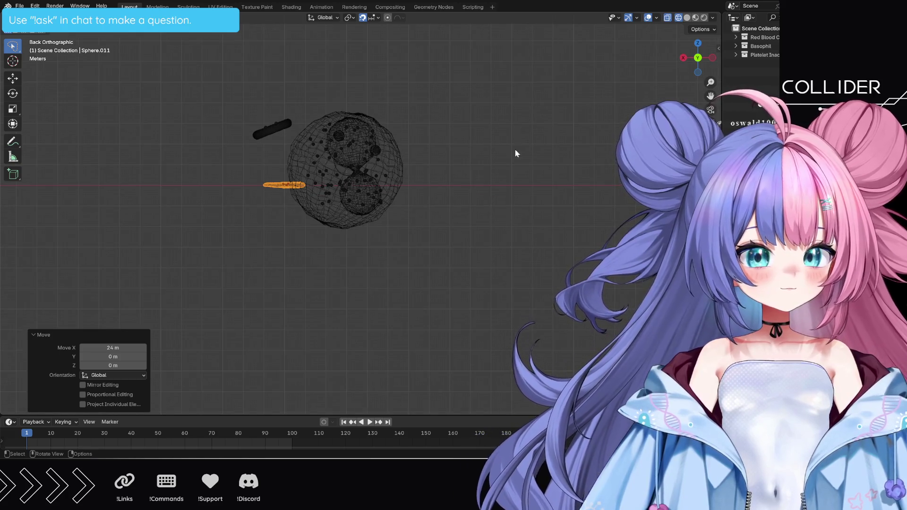
key("g")
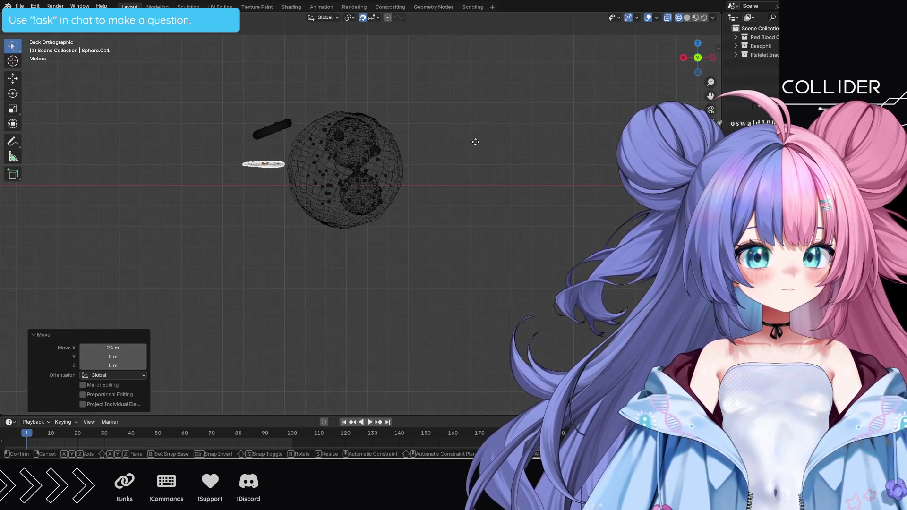
left_click(467, 139)
key("g")
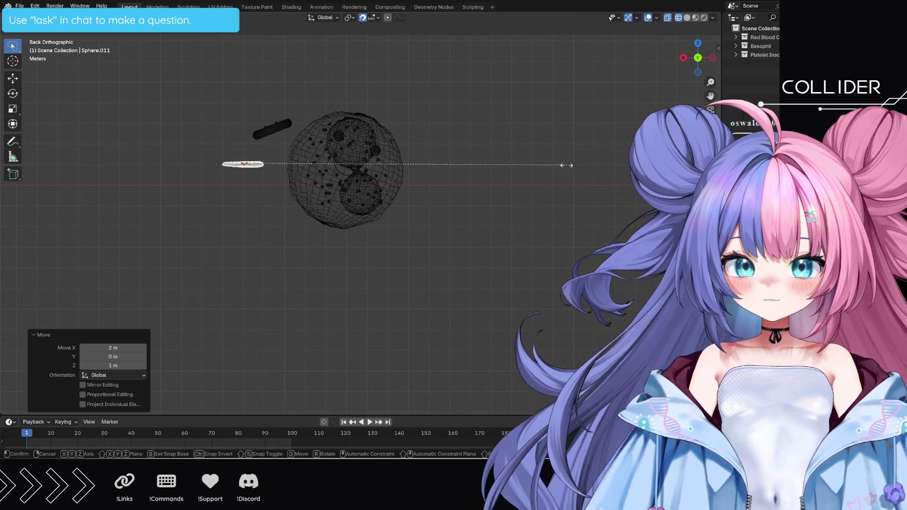
scroll(373, 259, "up", 5)
key("g")
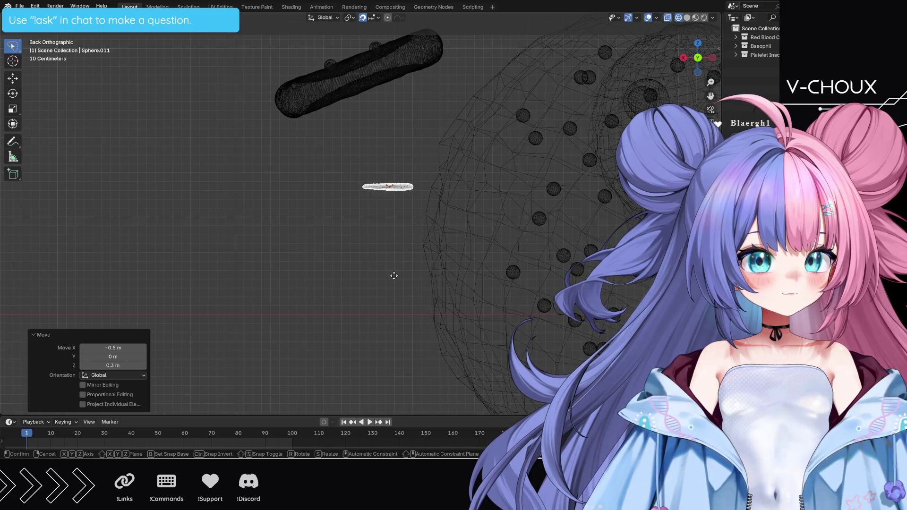
left_click(383, 250)
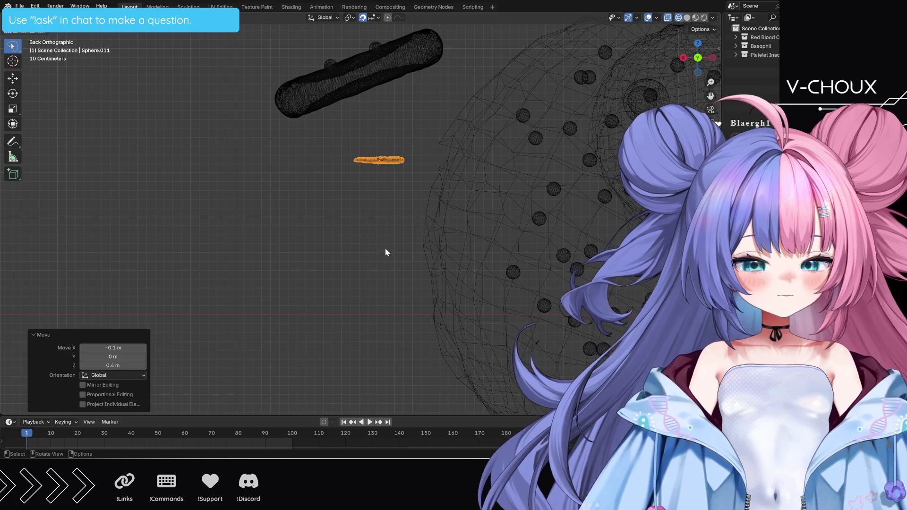
Step: Rotate the cell about 18.5° and return to solid shading
key("r")
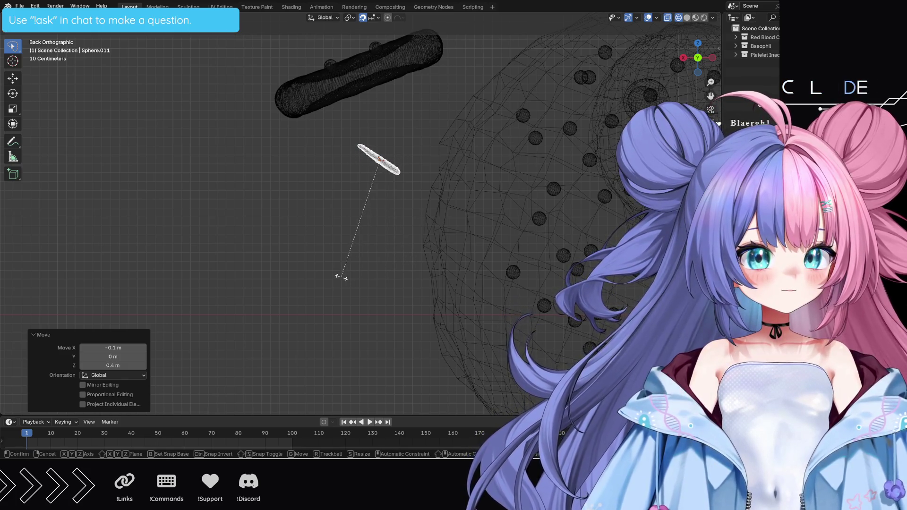
left_click(374, 277)
left_click(381, 257)
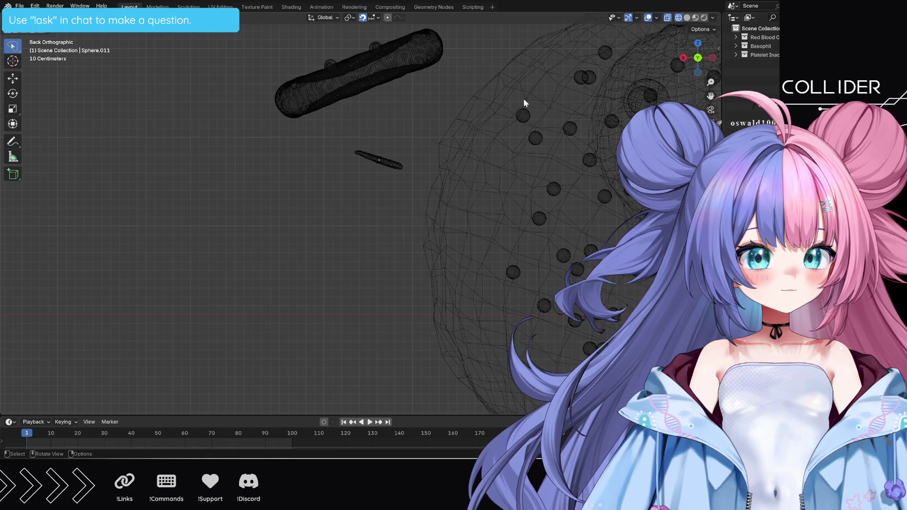
left_click(667, 19)
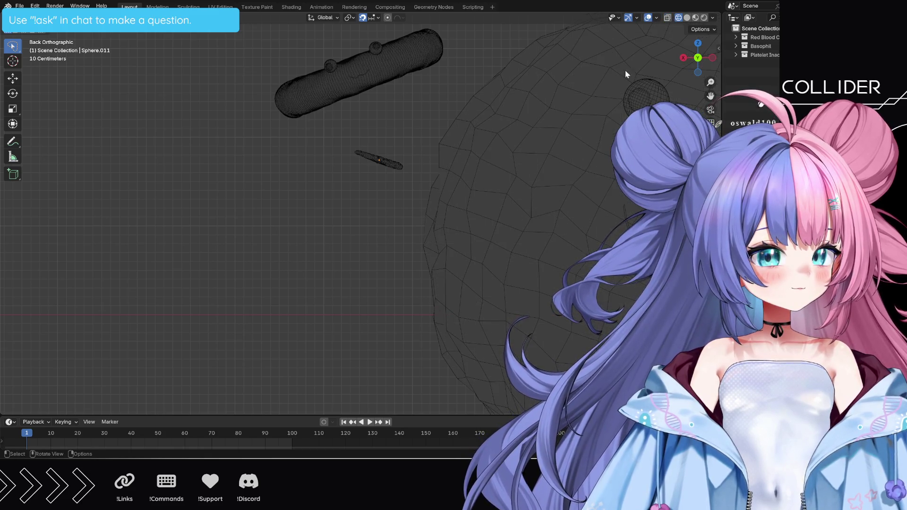
left_click(686, 18)
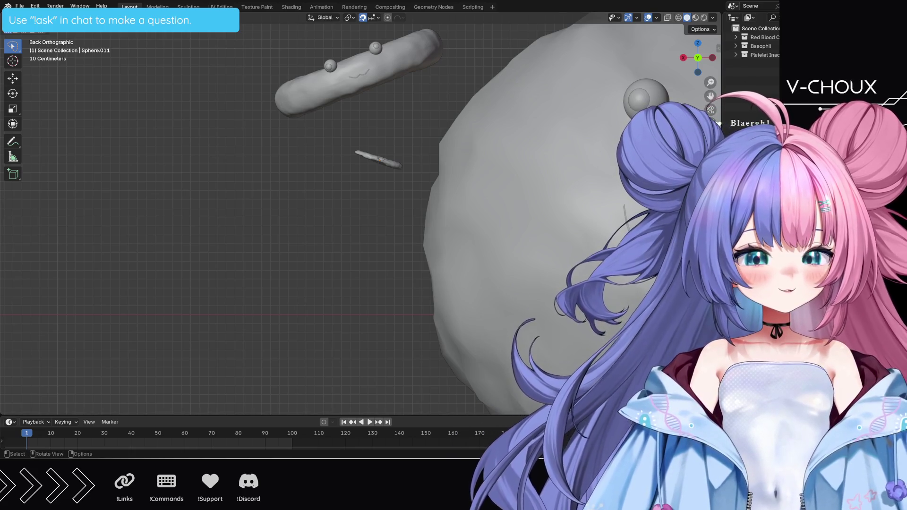
Step: Duplicate the Platelet Inactive collection and select all objects in Platelet Inactive.001
right_click(756, 55)
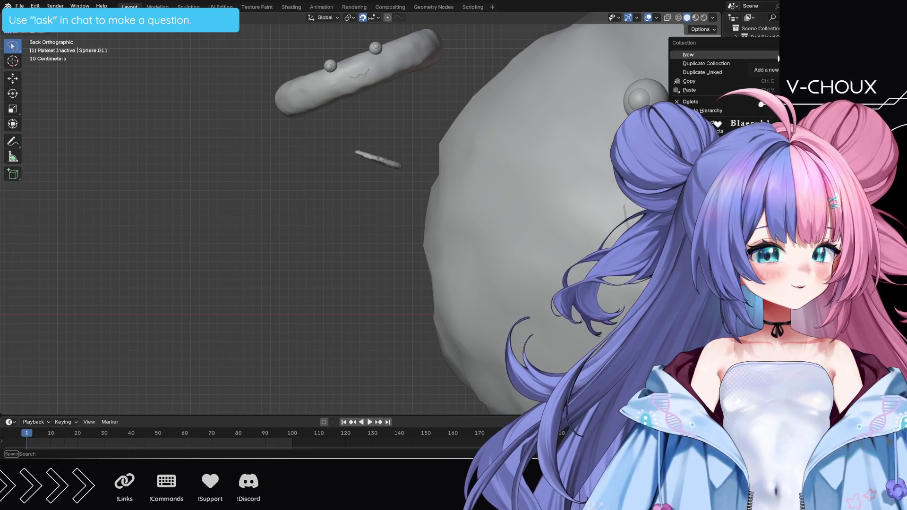
left_click(735, 63)
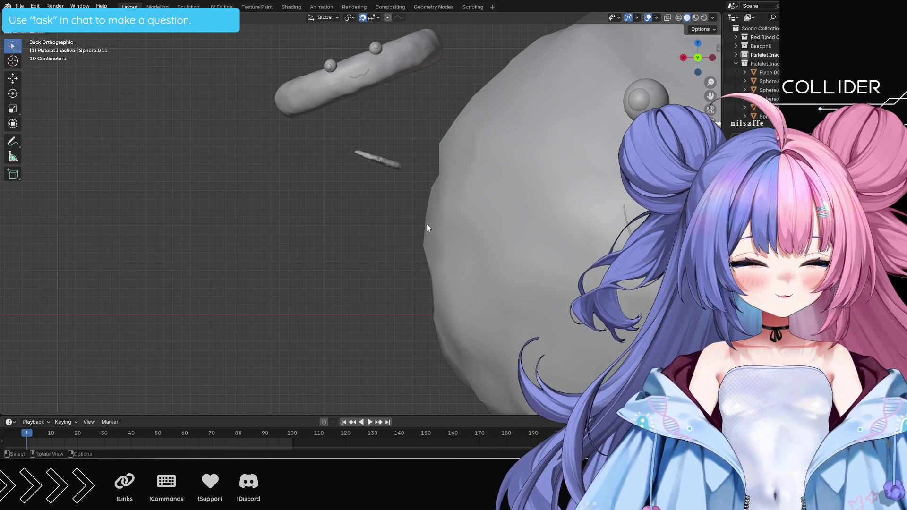
left_click(763, 63)
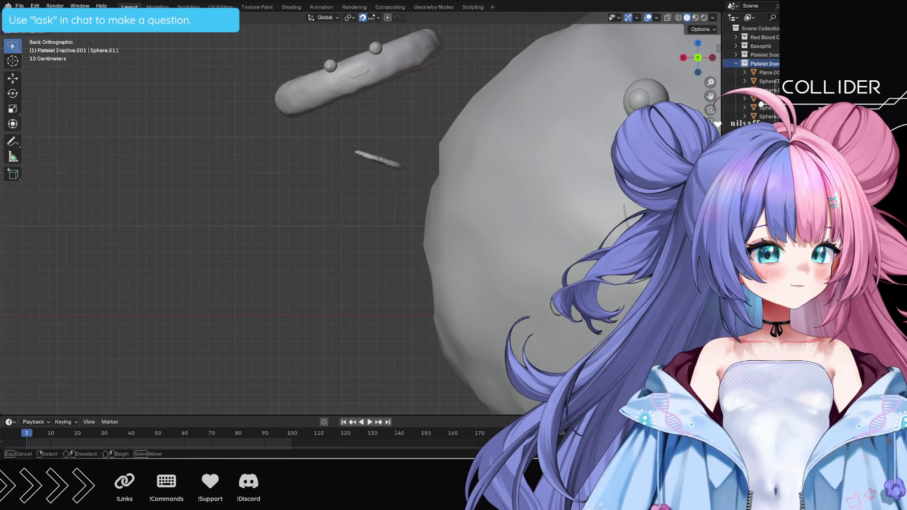
double_click(744, 63)
scroll(359, 199, "down", 1)
Step: Drop the platelet copy below the original, deselect everything, and return to back orthographic view
key("g")
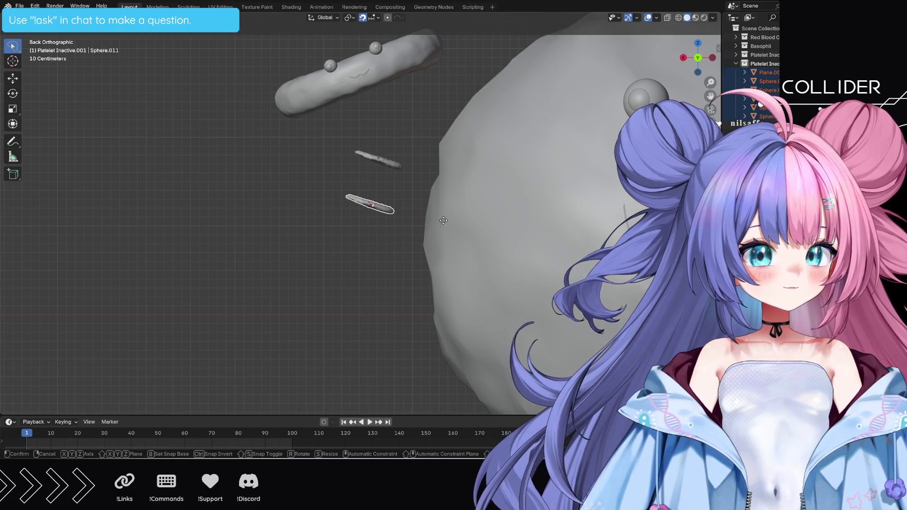
left_click(434, 237)
scroll(434, 236, "down", 10)
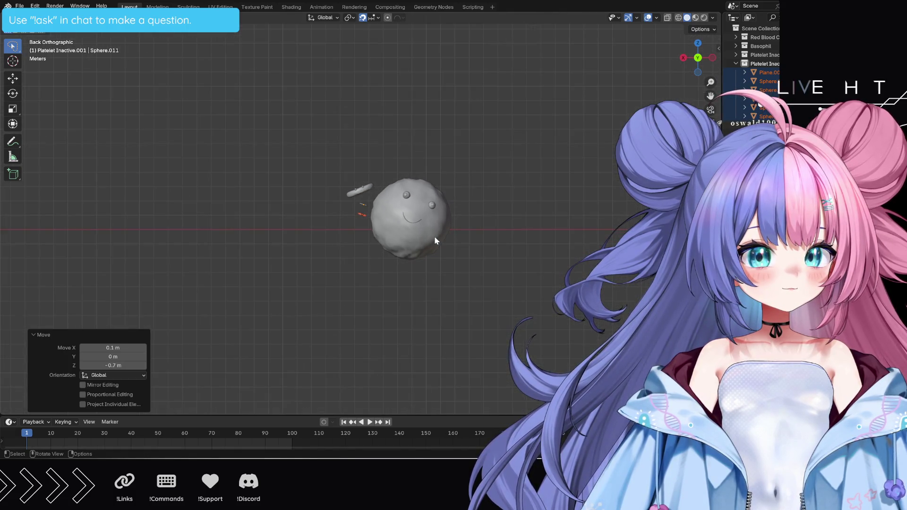
key("g")
left_click(604, 214)
middle_click_drag(605, 214, 588, 236)
key("alt+a")
key("ctrl+KP_1")
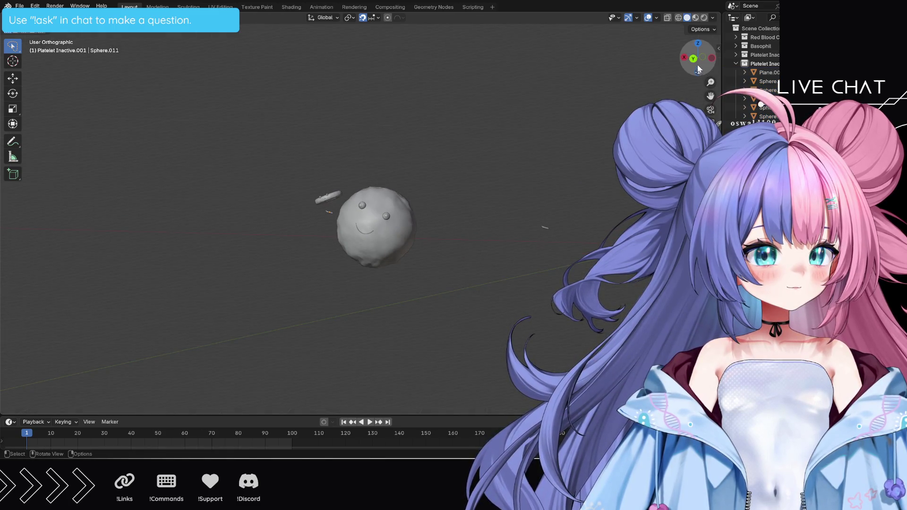
mouse_move(560, 292)
middle_mouse_down()
mouse_move(557, 281)
mouse_move(643, 280)
mouse_move(510, 299)
mouse_move(449, 337)
mouse_move(449, 346)
middle_mouse_up()
key("ctrl+KP_1")
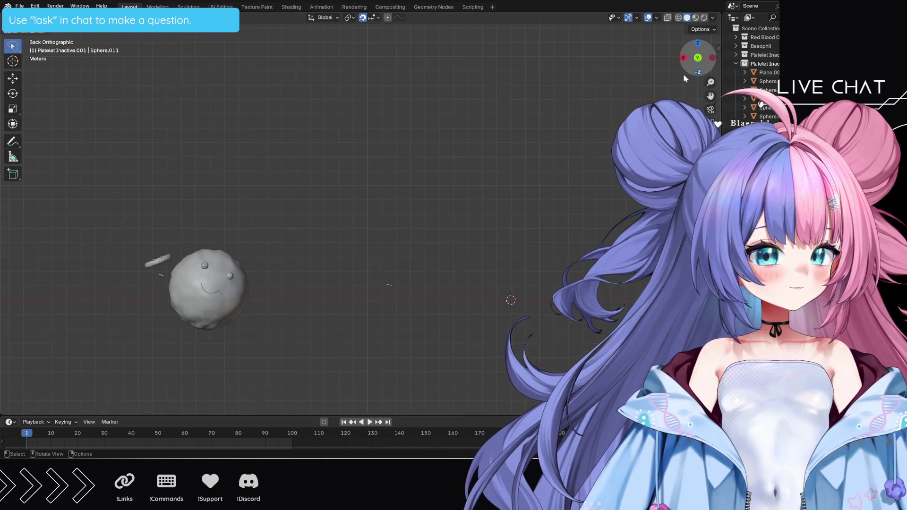
Step: Box-select the small platelet copy and move it 8 m along X and 1 m down
key("b")
left_click_drag(375, 274, 401, 295)
key("g")
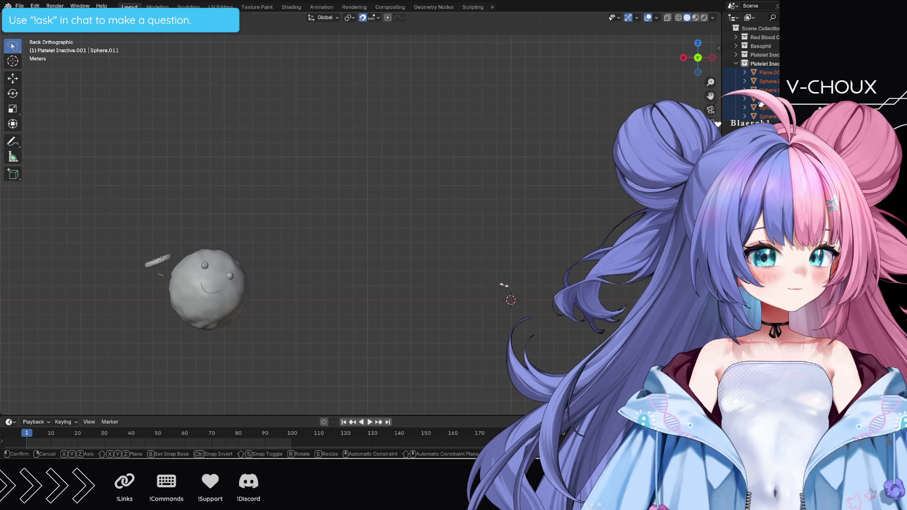
left_click(517, 299)
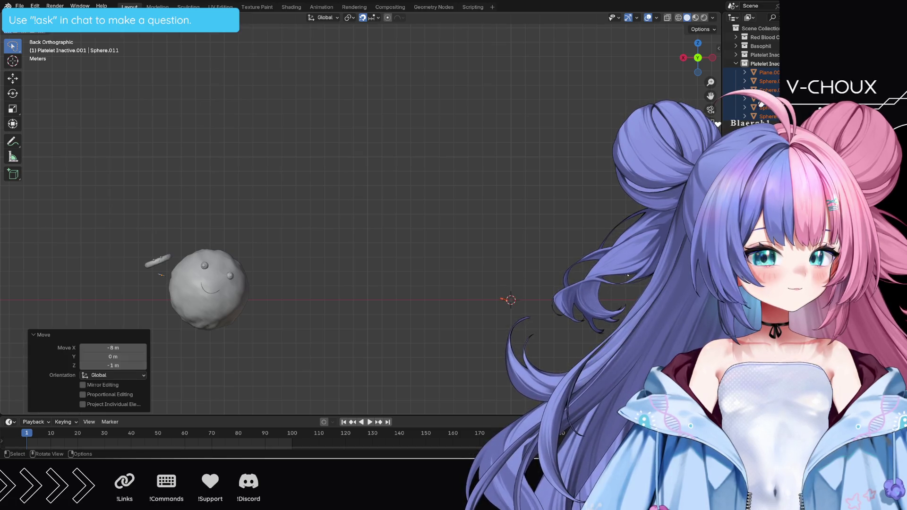
scroll(517, 299, "up", 4)
middle_click_drag(517, 299, 529, 230, "shift")
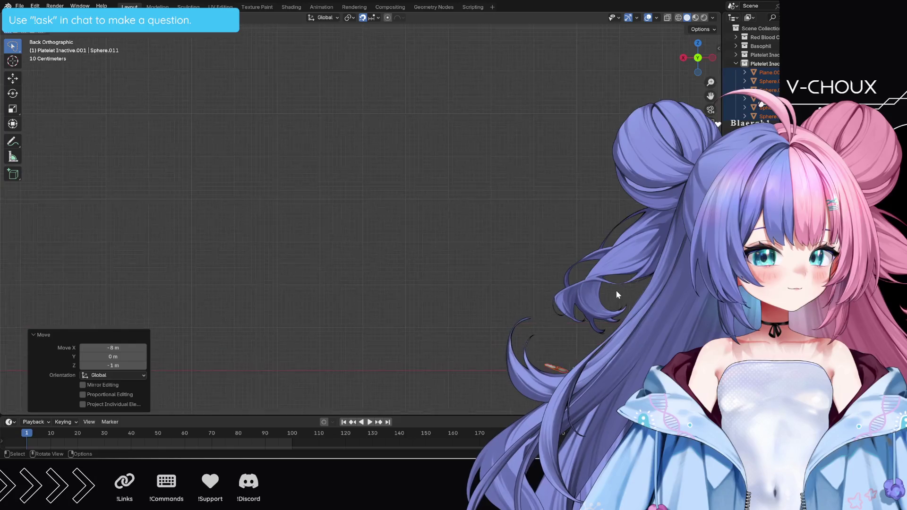
middle_click_drag(388, 96, 298, 55, "shift")
scroll(536, 251, "up", 3)
middle_click_drag(598, 239, 518, 224, "shift")
scroll(526, 228, "up", 4)
Step: Rotate the platelet copy -17.4° to lie level and nudge it 0.04 m X, -0.03 m Z
key("g")
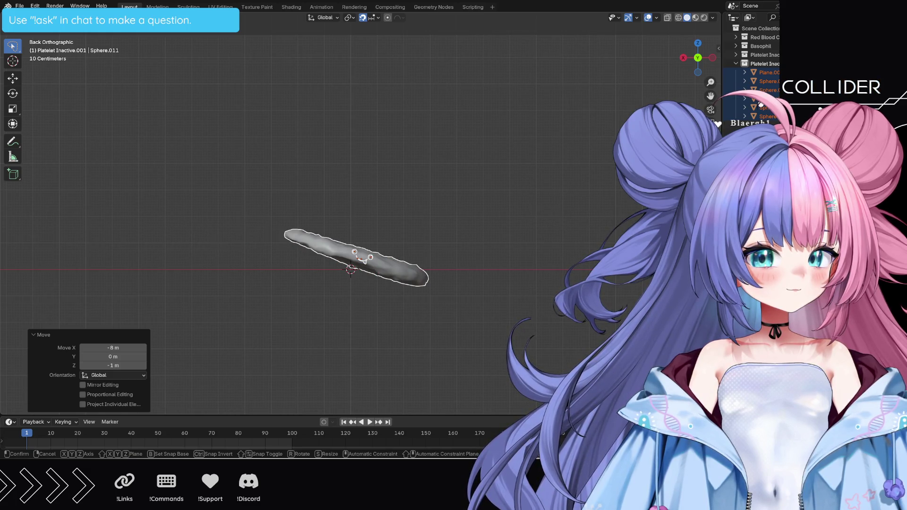
key("Return")
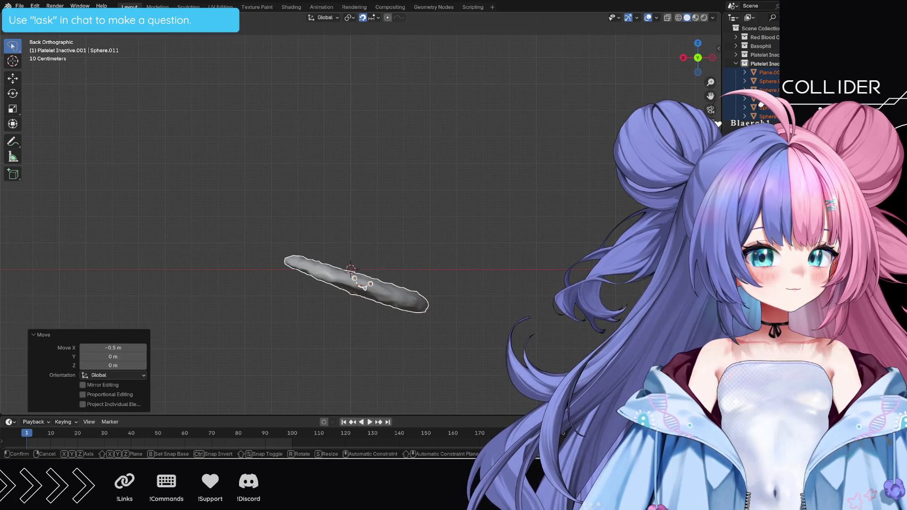
key("Return")
key("r")
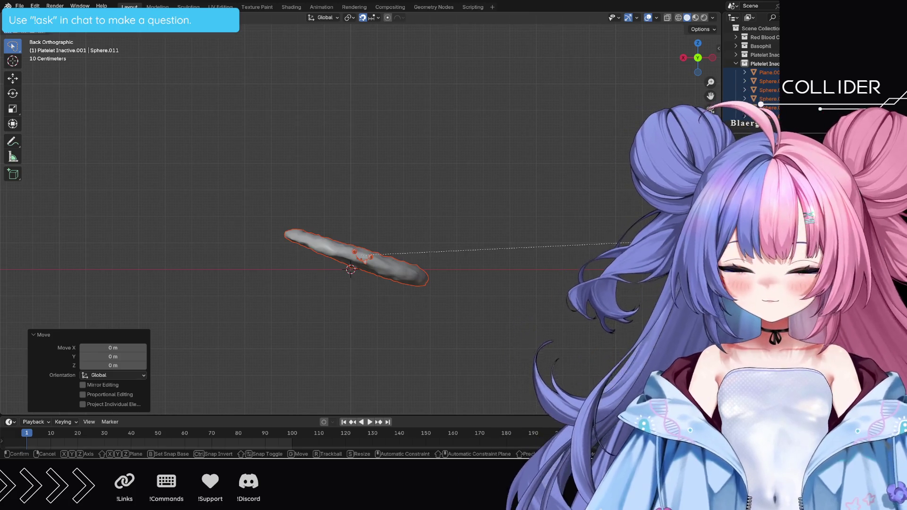
key("Return")
key("g")
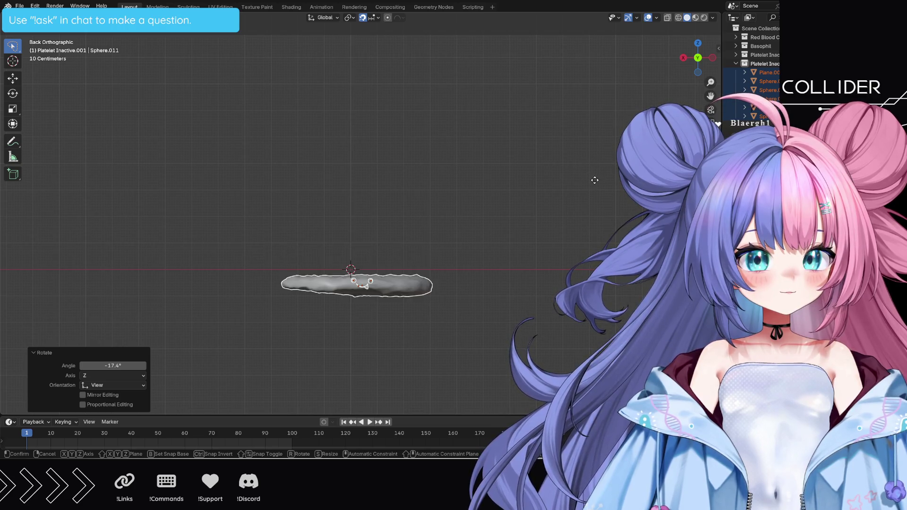
right_click(598, 181)
scroll(590, 188, "up", 4)
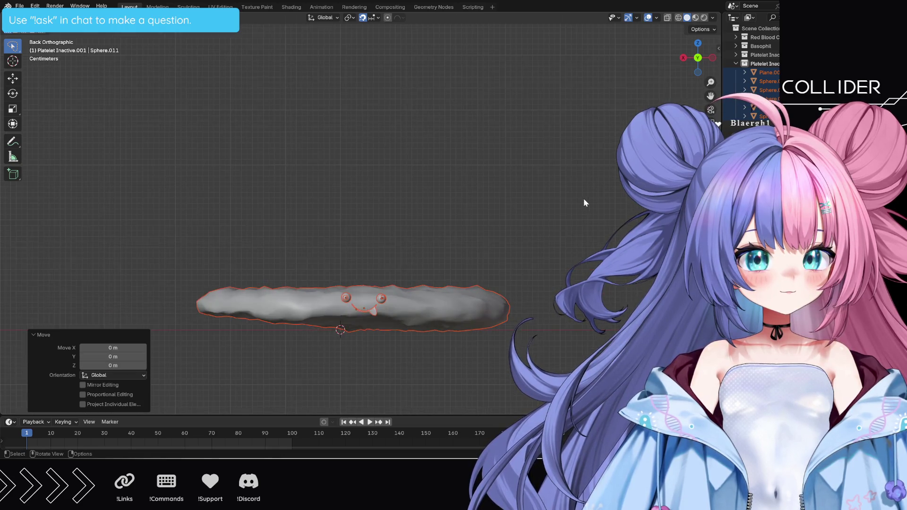
key("g")
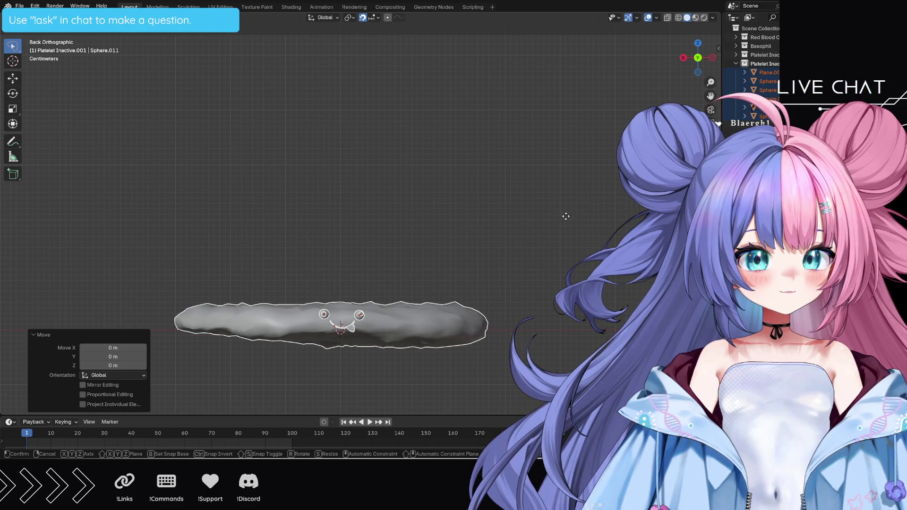
left_click(564, 216)
mouse_move(401, 176)
middle_mouse_down()
mouse_move(444, 188)
mouse_move(447, 227)
mouse_move(449, 208)
mouse_move(435, 225)
mouse_move(416, 224)
middle_mouse_up()
Step: Try moving the platelet copy along Y from a low angle, cancelling both attempts
key("g")
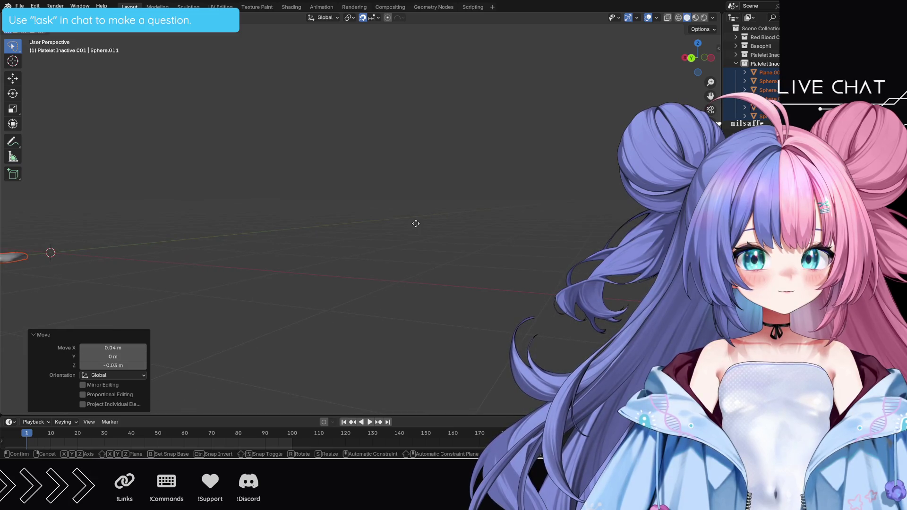
key("y")
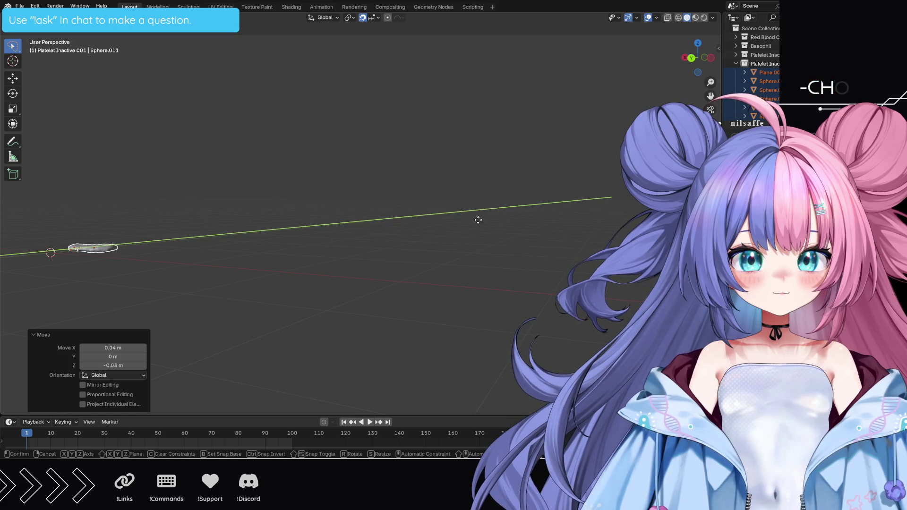
key("Escape")
mouse_move(234, 255)
middle_mouse_down("shift")
mouse_move(351, 258)
mouse_move(421, 278)
mouse_move(229, 277)
mouse_move(373, 267)
mouse_move(424, 280)
middle_mouse_up("shift")
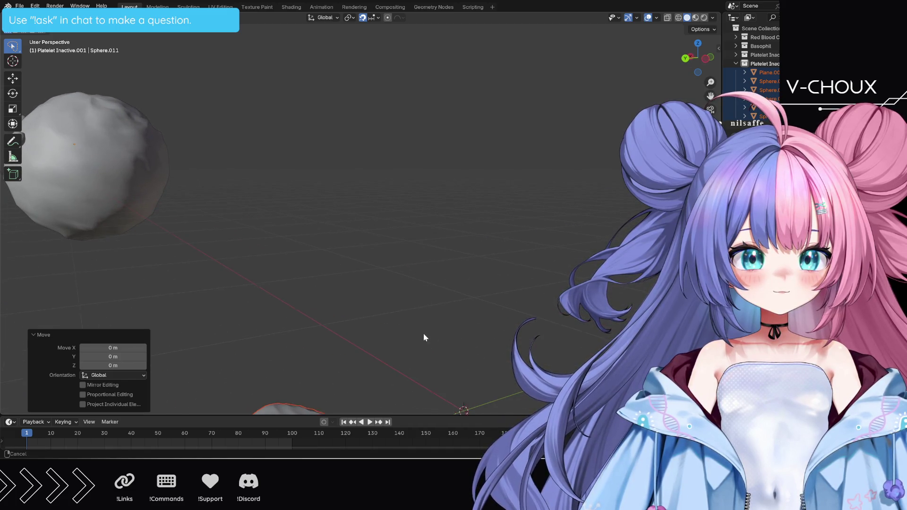
middle_click_drag(423, 337, 415, 293)
key("g")
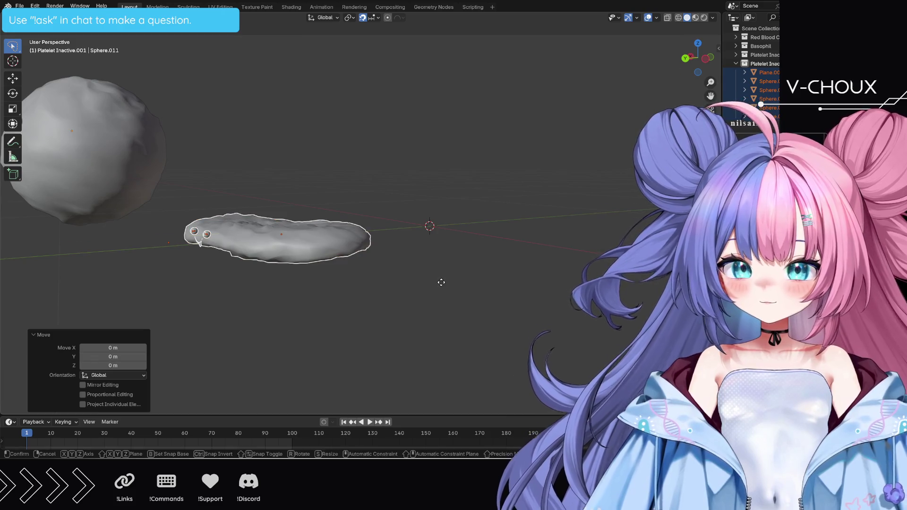
key("y")
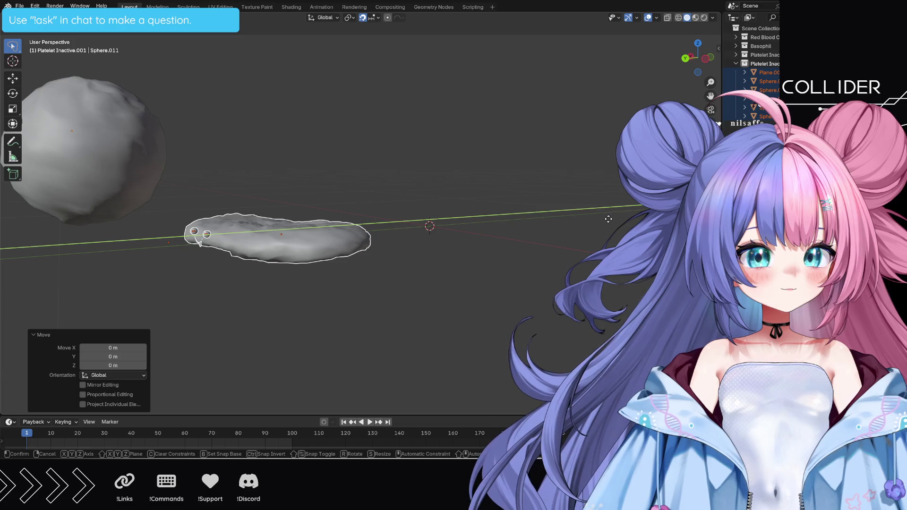
right_click(608, 219)
Step: From Left Orthographic view, shift the platelet -0.5 m along Y and frame it close up
left_click(690, 56)
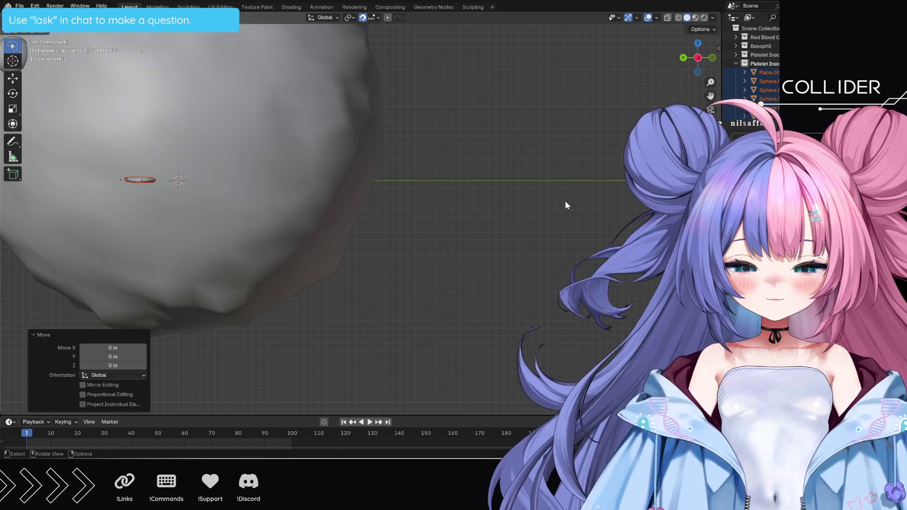
key("g")
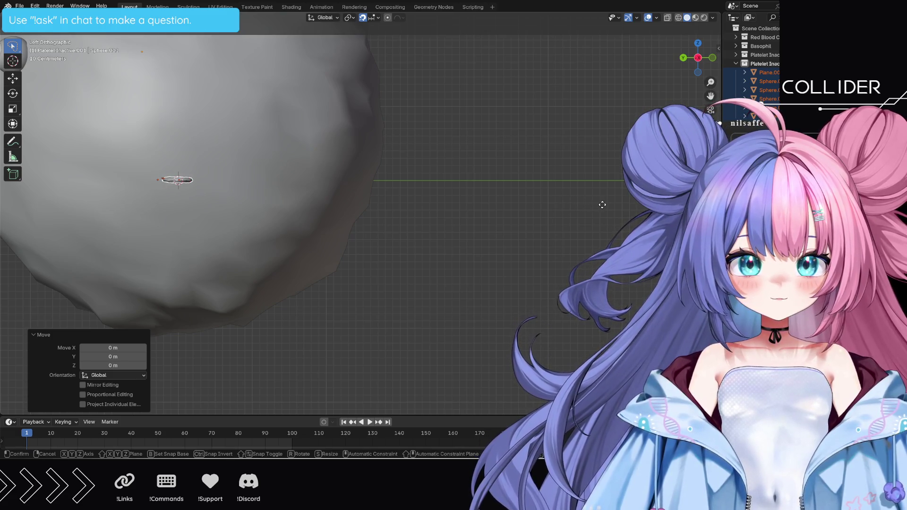
left_click(602, 204)
mouse_move(608, 93)
middle_mouse_down()
mouse_move(474, 233)
mouse_move(510, 247)
mouse_move(514, 237)
mouse_move(565, 238)
mouse_move(499, 238)
mouse_move(600, 241)
mouse_move(593, 247)
middle_mouse_up()
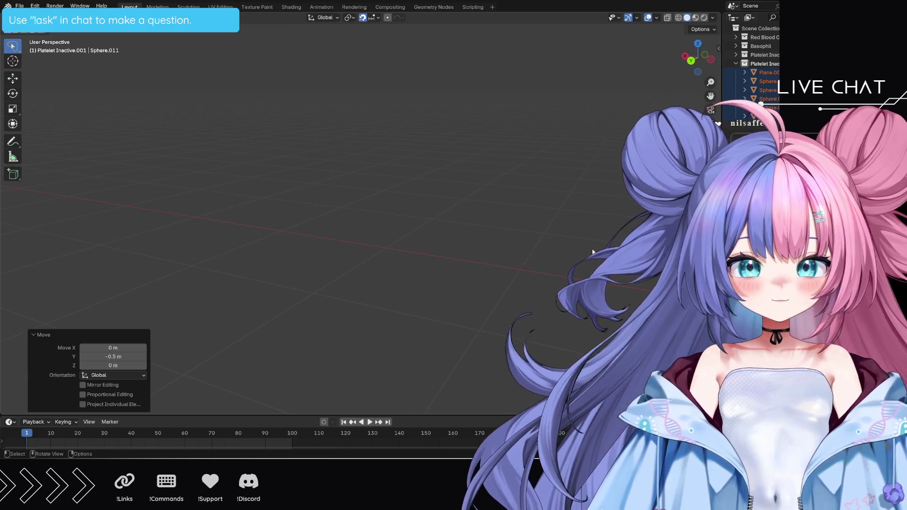
key("KP_Decimal")
mouse_move(406, 233)
middle_mouse_down()
mouse_move(510, 246)
mouse_move(399, 240)
mouse_move(413, 244)
mouse_move(416, 277)
mouse_move(386, 327)
mouse_move(407, 290)
mouse_move(418, 291)
middle_mouse_up()
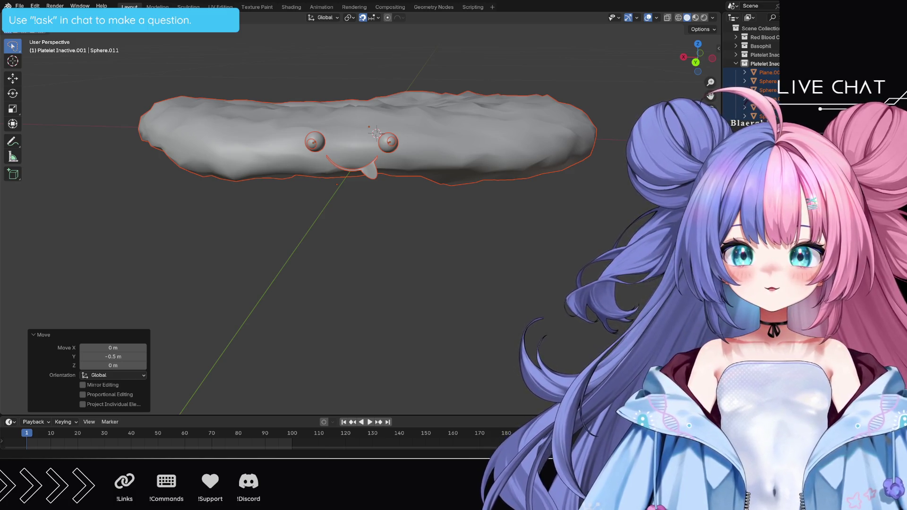
Step: Deselect all objects by clicking empty space in the 3D Viewport
left_click(376, 207)
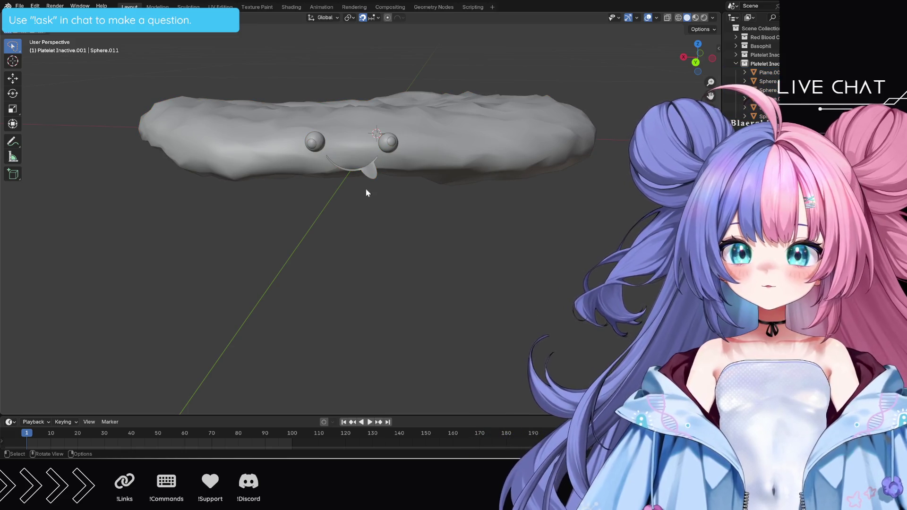
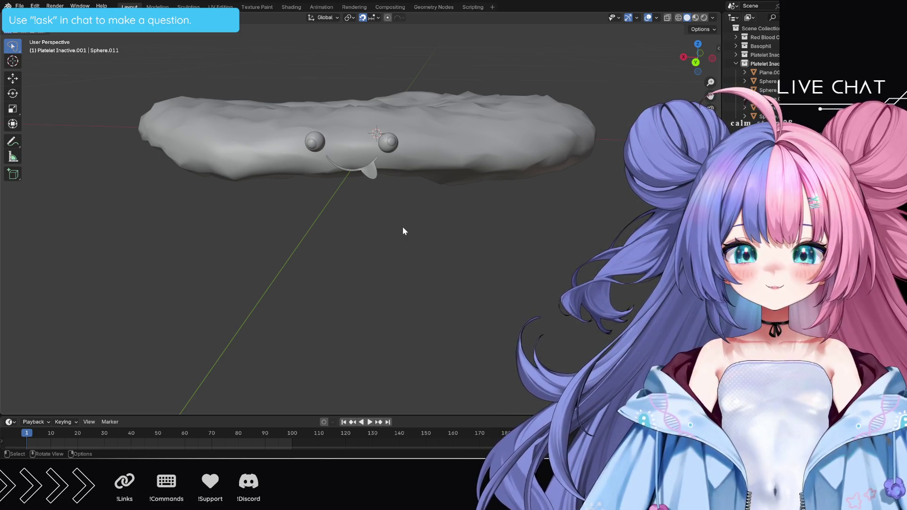
Step: Delete the lumpy platelet body mesh and frame the remaining two eyes and smile
scroll(400, 217, "down", 10)
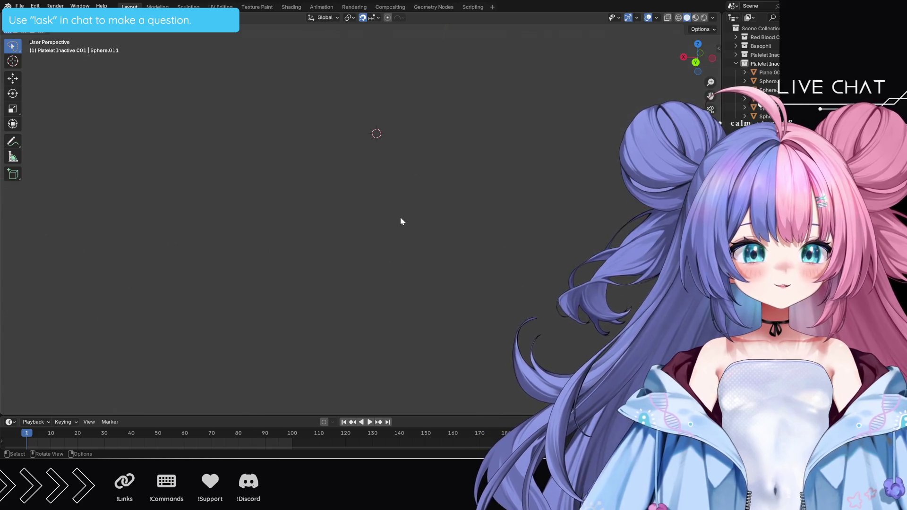
scroll(400, 221, "up", 10)
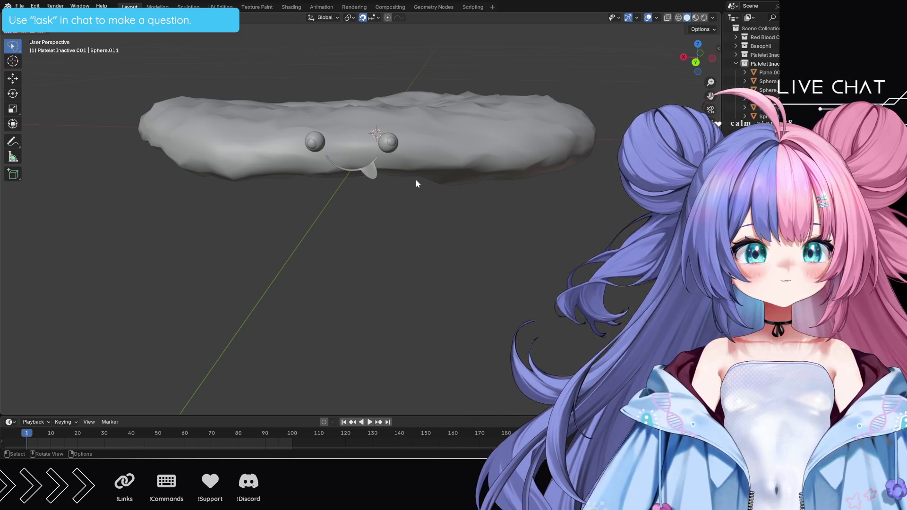
left_click(453, 151)
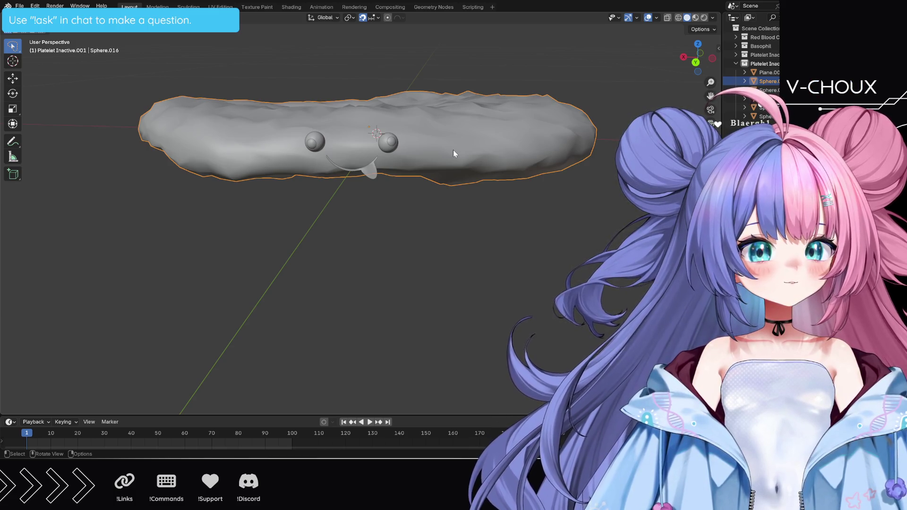
key("Delete")
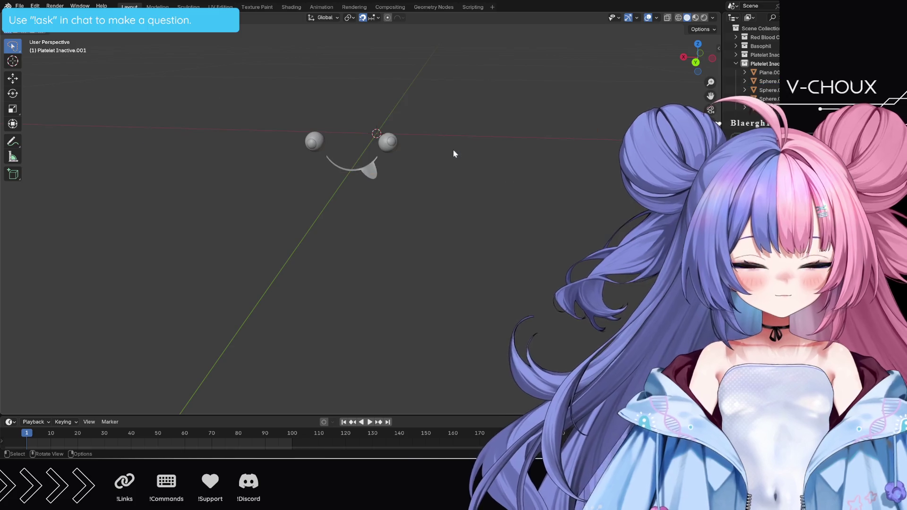
middle_click_drag(452, 149, 420, 145)
key("Home")
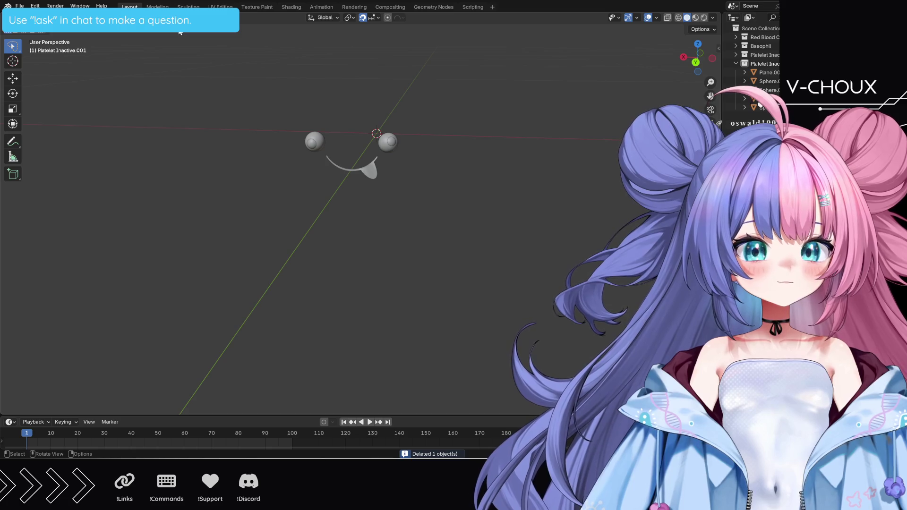
key("shift+a")
Step: Add a UV sphere with 102 segments, 67 rings and a 0.16 m radius
mouse_move(181, 29)
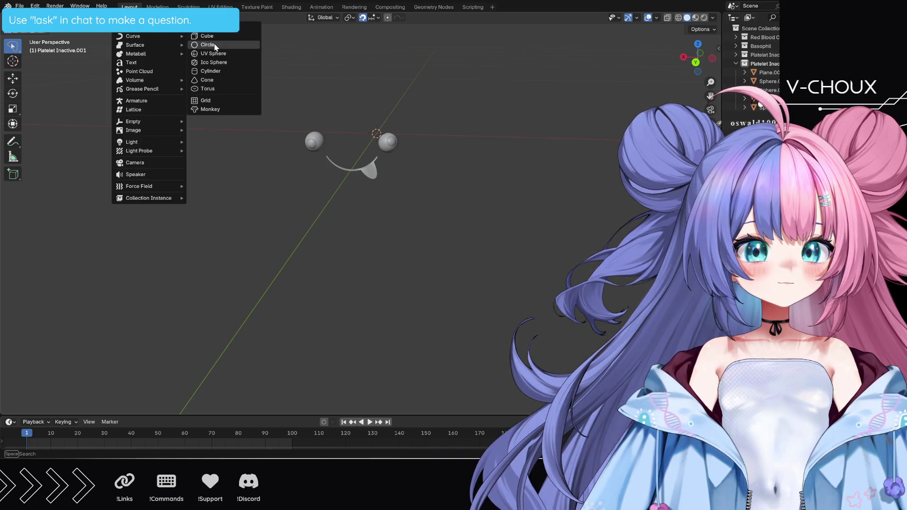
left_click(214, 55)
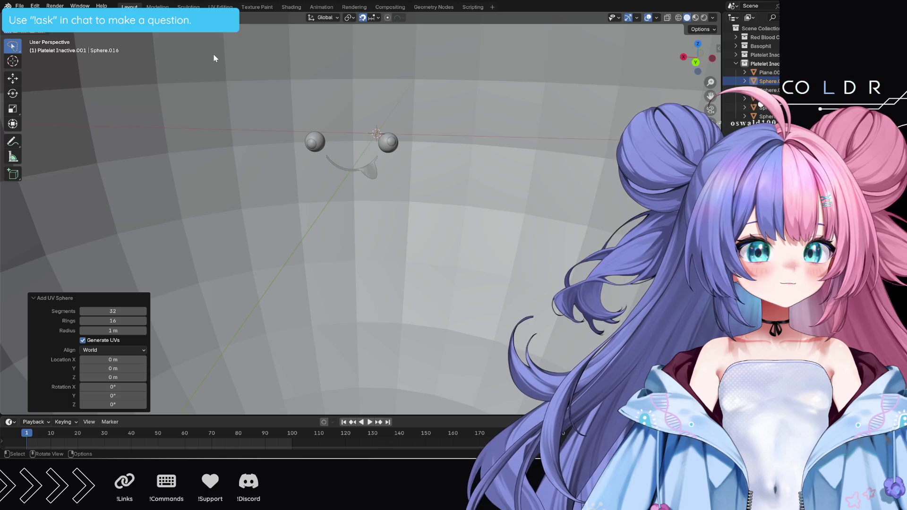
key("KP_Decimal")
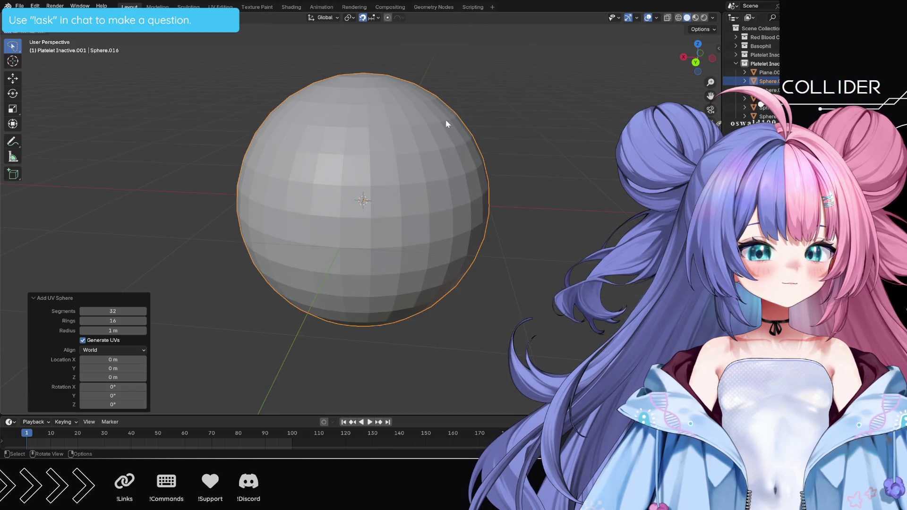
mouse_move(102, 312)
left_mouse_down()
mouse_move(123, 315)
mouse_move(99, 335)
left_mouse_up()
scroll(322, 268, "up", 8)
mouse_move(369, 235)
middle_mouse_down()
mouse_move(384, 242)
mouse_move(370, 238)
middle_mouse_up()
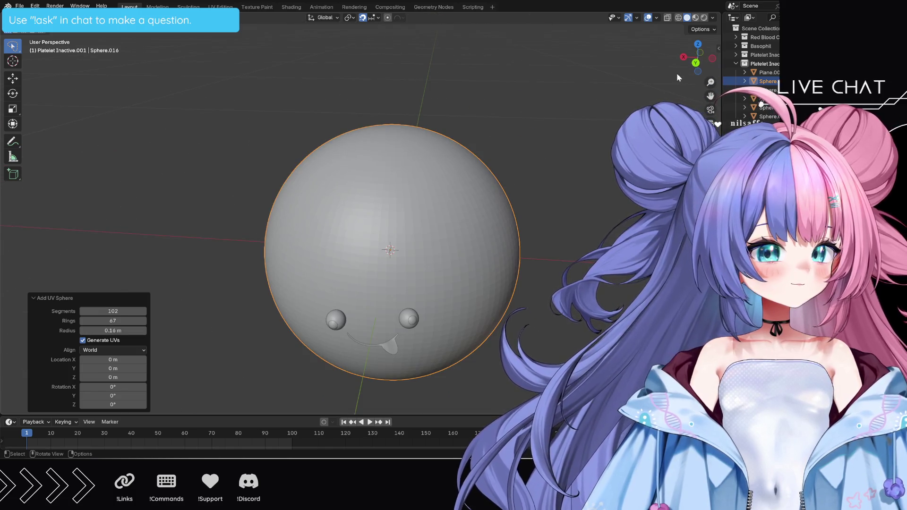
Step: Switch to orthographic view and orbit to see the sphere behind the eyes and smile
left_click(710, 123)
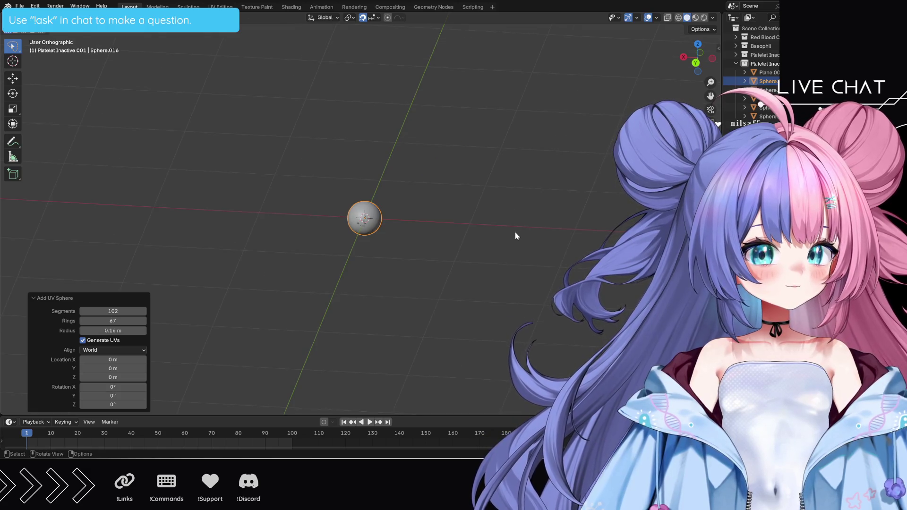
middle_click_drag(515, 235, 468, 261)
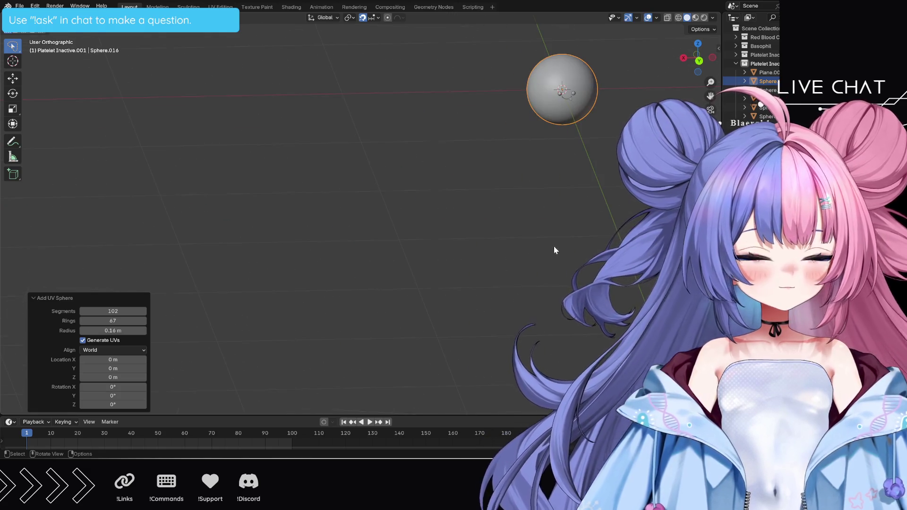
mouse_move(581, 244)
middle_mouse_down("shift")
mouse_move(431, 321)
mouse_move(416, 261)
mouse_move(435, 267)
mouse_move(422, 297)
mouse_move(514, 219)
mouse_move(521, 233)
middle_mouse_up("shift")
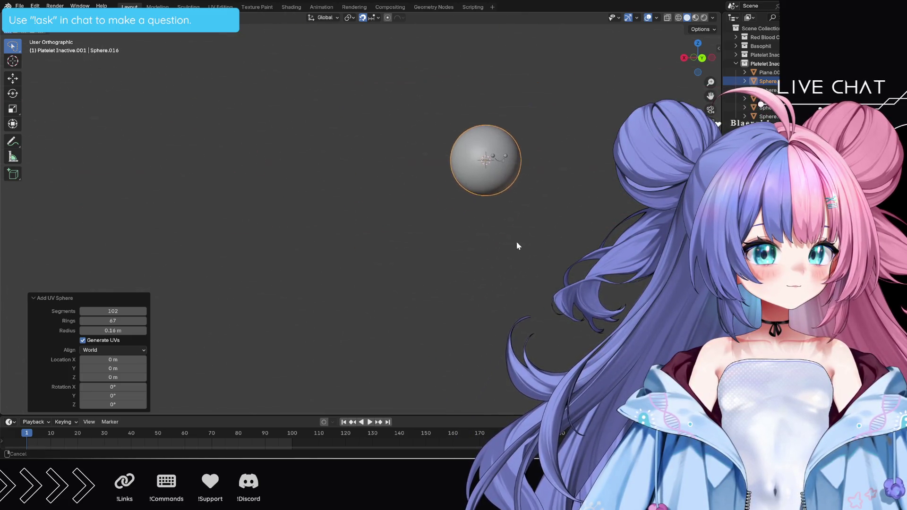
scroll(485, 299, "up", 2)
mouse_move(485, 298)
middle_mouse_down()
mouse_move(559, 277)
mouse_move(481, 291)
mouse_move(527, 258)
mouse_move(520, 263)
middle_mouse_up()
scroll(528, 265, "up", 3)
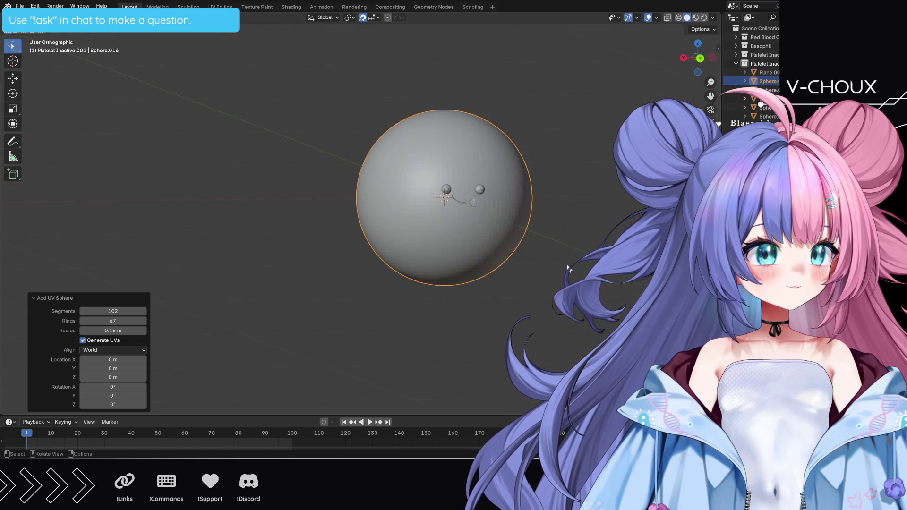
double_click(764, 63)
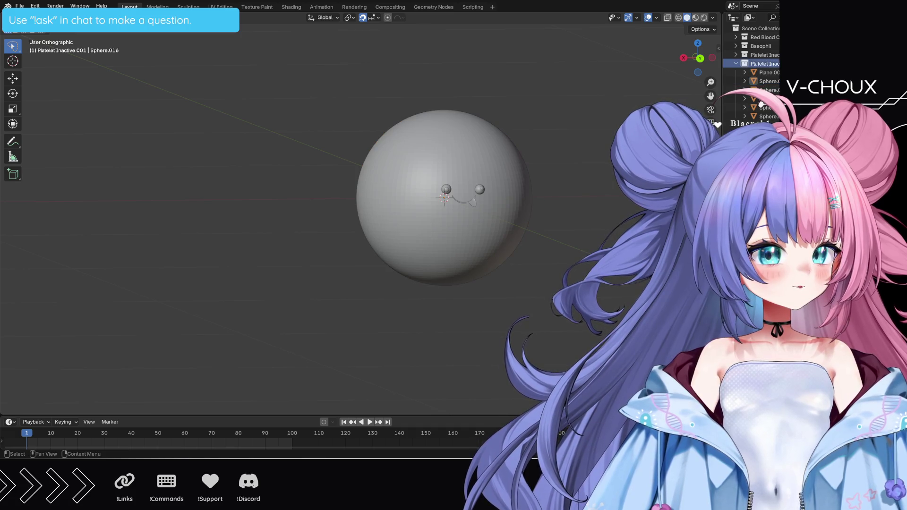
Step: Rename the collection to 'Platelet Active1' and switch to the Texture Paint workspace
type("Platelet A")
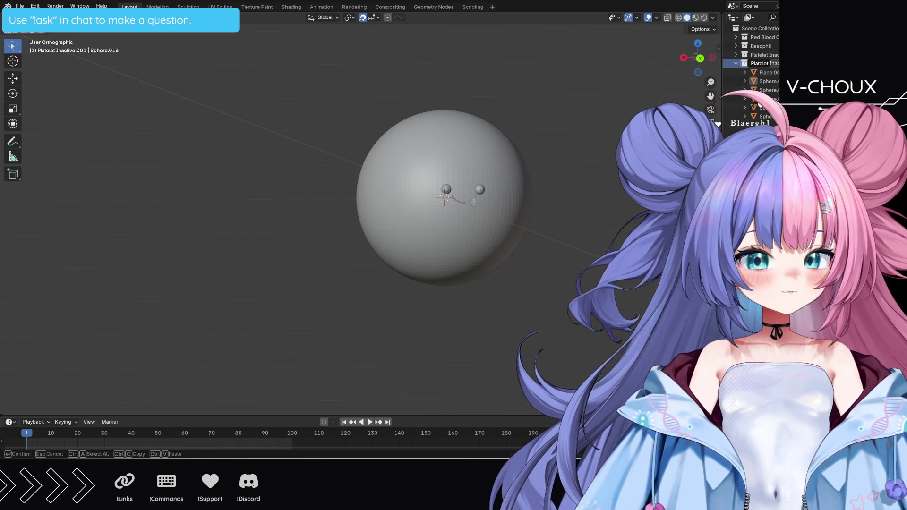
type("ctive")
key("Return")
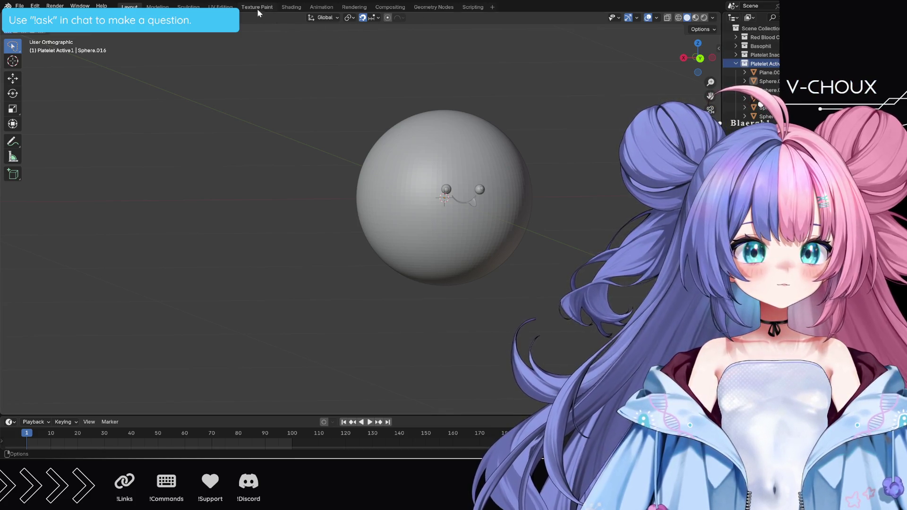
left_click(257, 10)
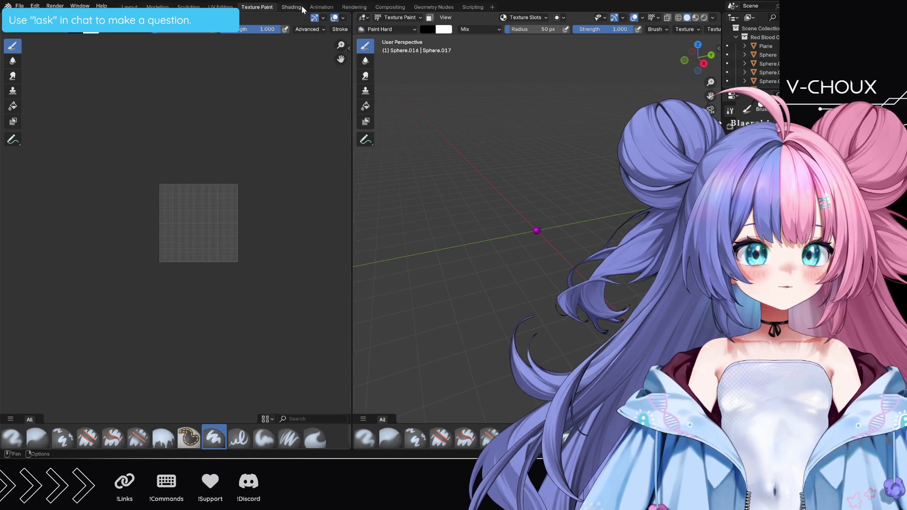
Step: Switch to the Shading workspace and zoom in on the yellow elongated platelet with the face
left_click(292, 7)
scroll(363, 157, "down", 3)
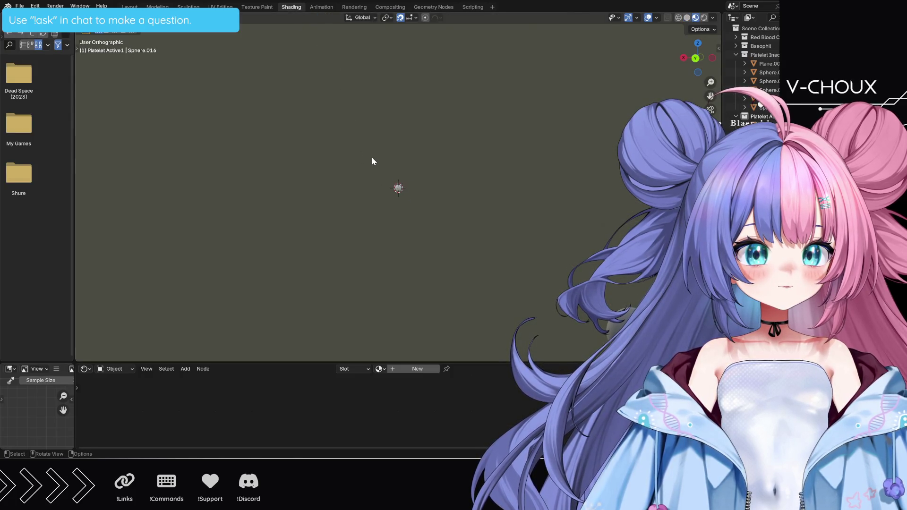
scroll(373, 162, "up", 3)
middle_click_drag(140, 170, 375, 212, "shift")
scroll(391, 219, "up", 4)
middle_click_drag(343, 311, 415, 247, "shift")
scroll(415, 247, "up", 3)
scroll(415, 247, "up", 4)
middle_click_drag(449, 300, 433, 172, "shift")
scroll(463, 210, "up", 3)
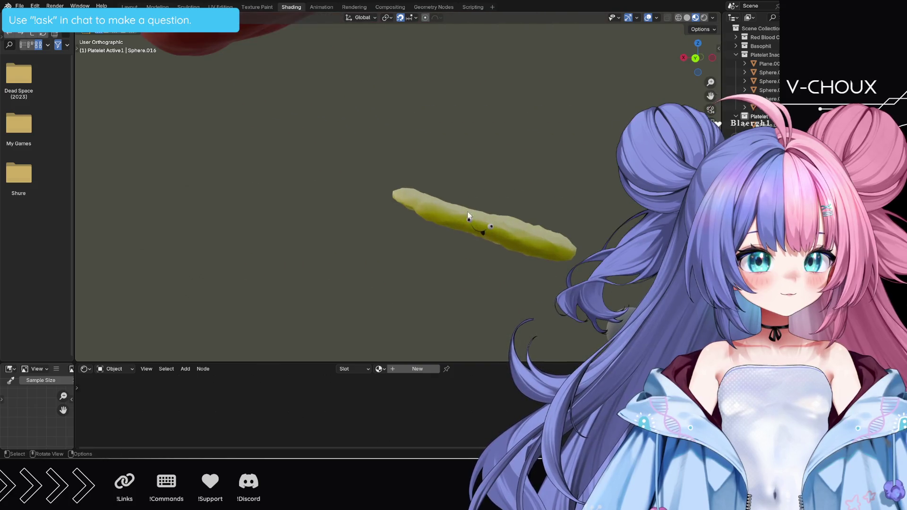
middle_click_drag(462, 210, 468, 234, "shift")
scroll(469, 236, "up", 3)
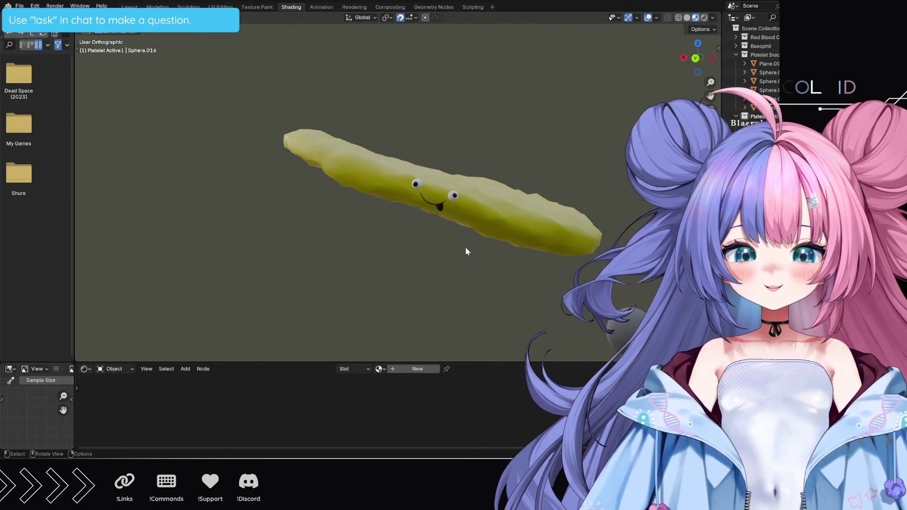